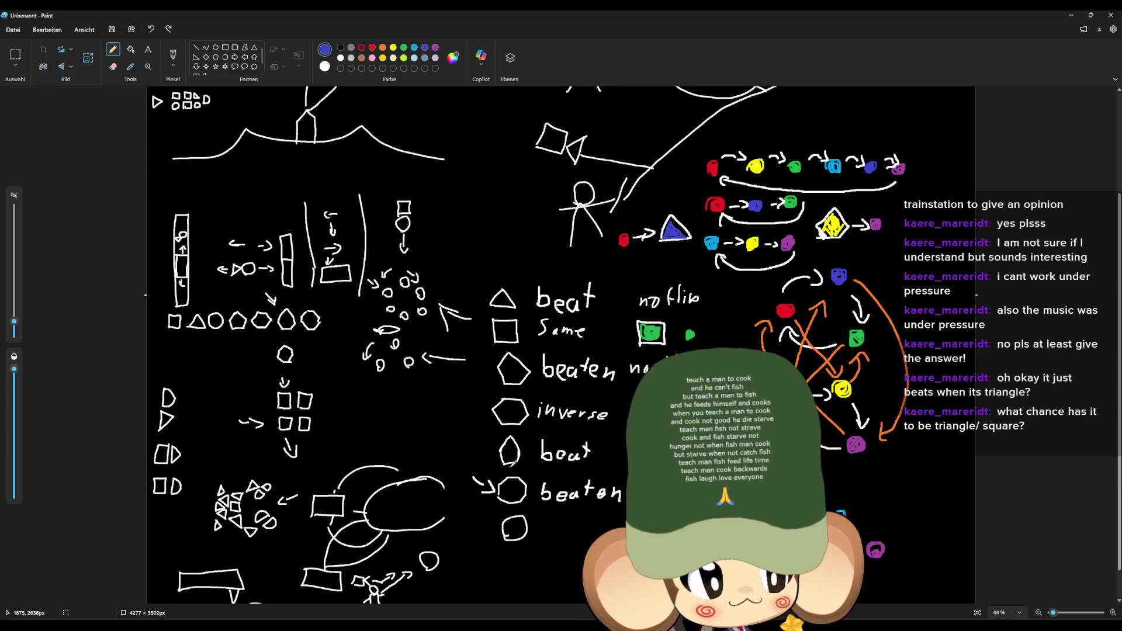
Step: Switch to Unreal Engine and create a new level from the Basic template
{"action": "scroll", "coordinate": [76, 290], "scroll_direction": "up", "scroll_amount": 5}
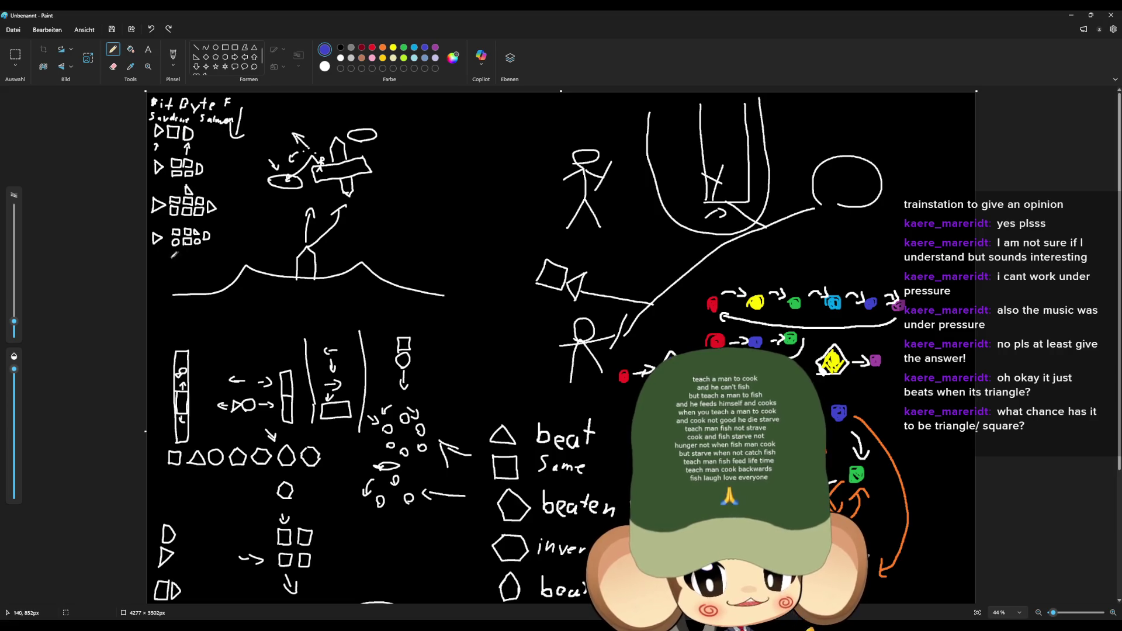
{"action": "scroll", "coordinate": [194, 236], "scroll_direction": "down", "scroll_amount": 5}
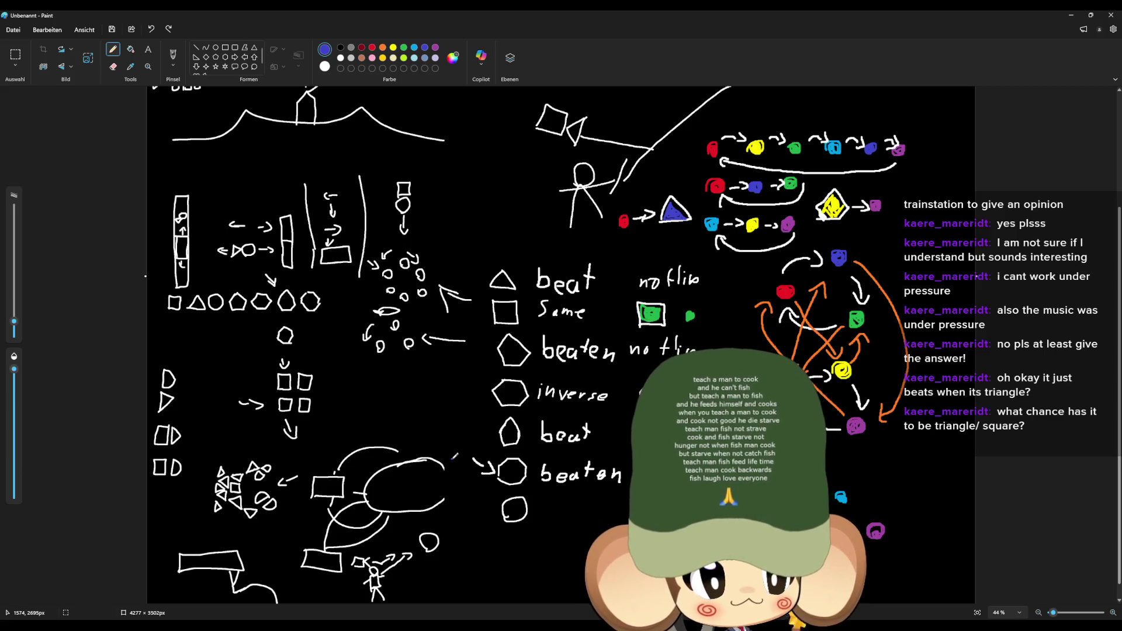
{"action": "scroll", "coordinate": [471, 426], "scroll_direction": "down", "scroll_amount": 1}
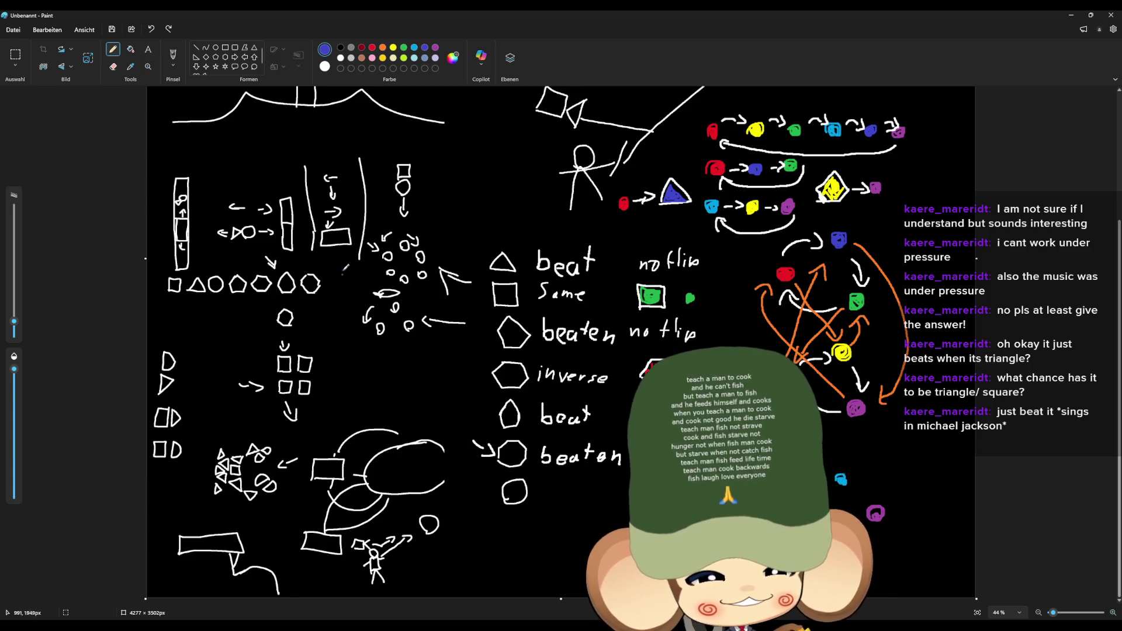
{"action": "scroll", "coordinate": [402, 362], "scroll_direction": "up", "scroll_amount": 5}
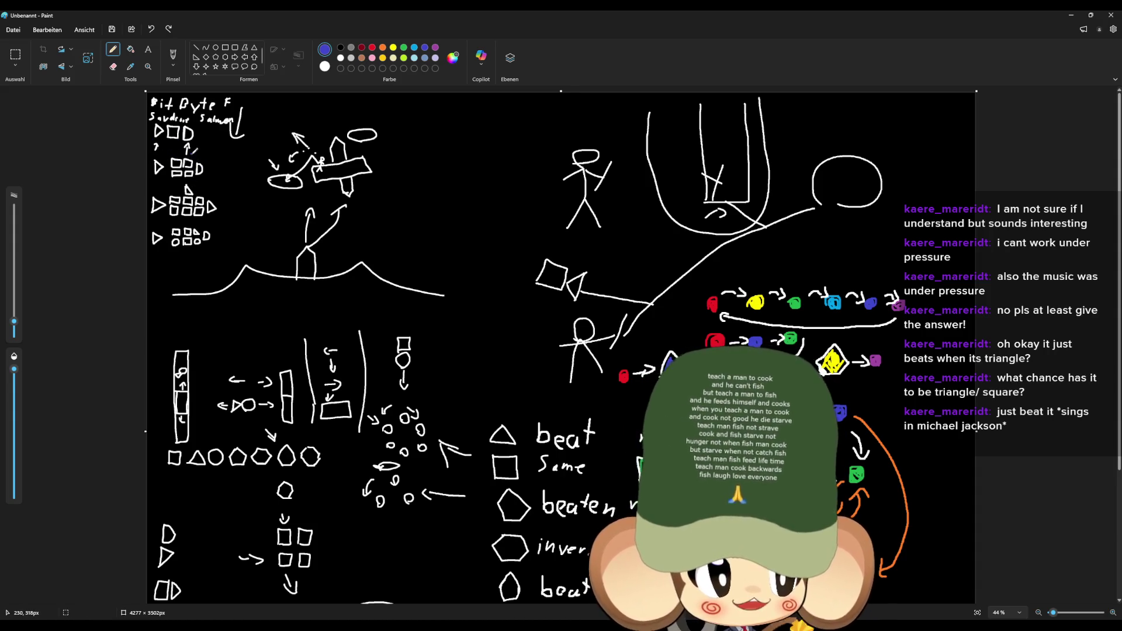
{"action": "scroll", "coordinate": [184, 172], "scroll_direction": "down", "scroll_amount": 3}
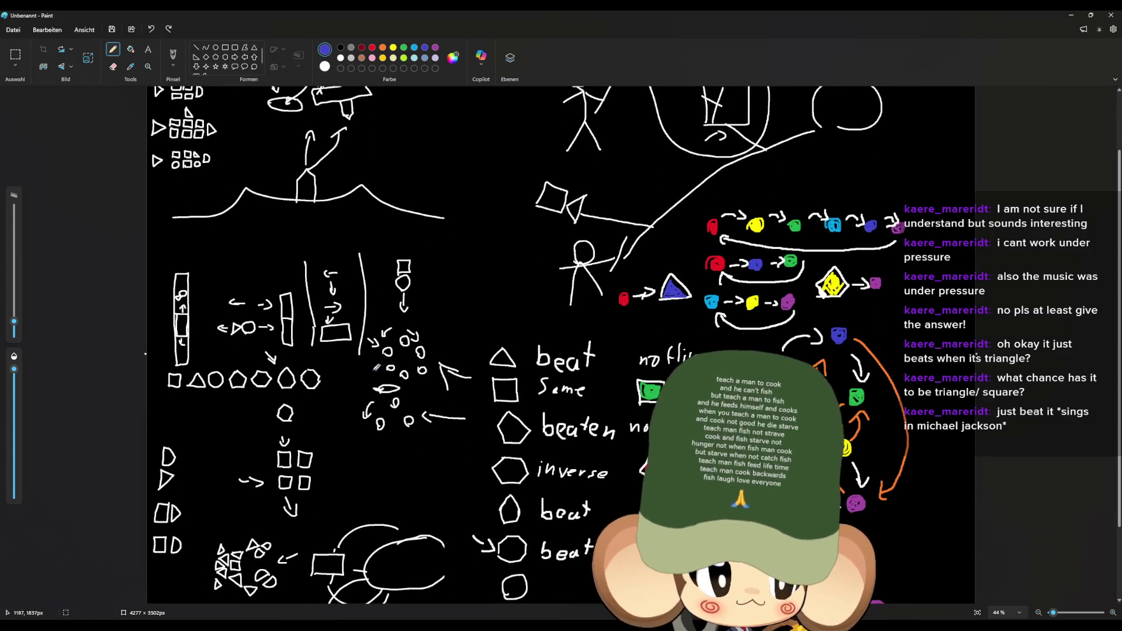
{"action": "scroll", "coordinate": [398, 325], "scroll_direction": "down", "scroll_amount": 4}
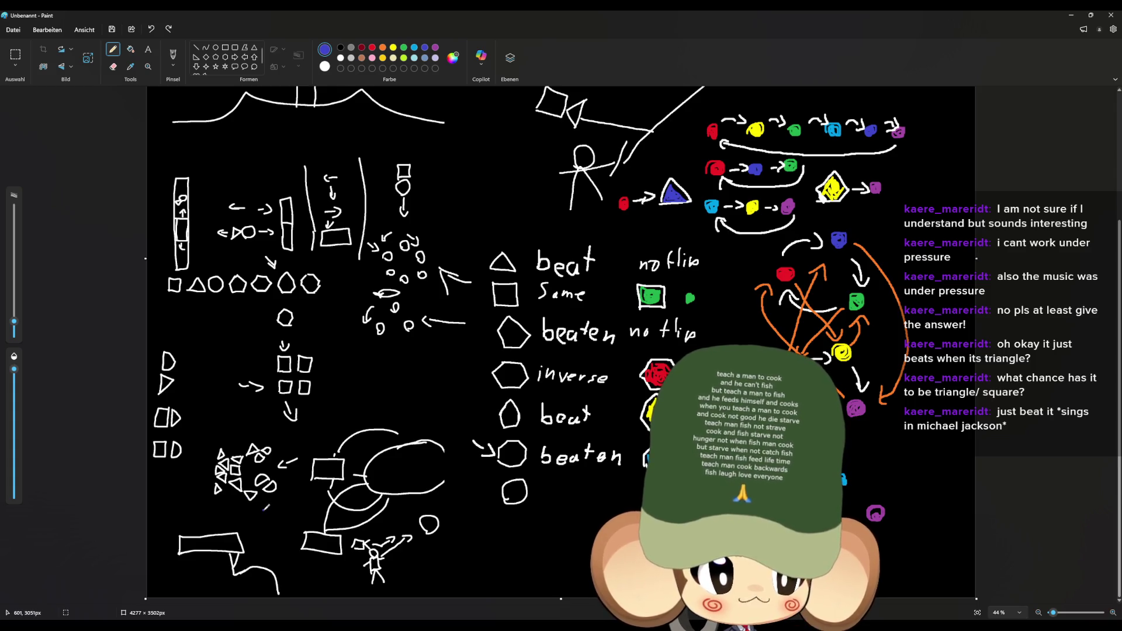
{"action": "scroll", "coordinate": [265, 497], "scroll_direction": "up", "scroll_amount": 5}
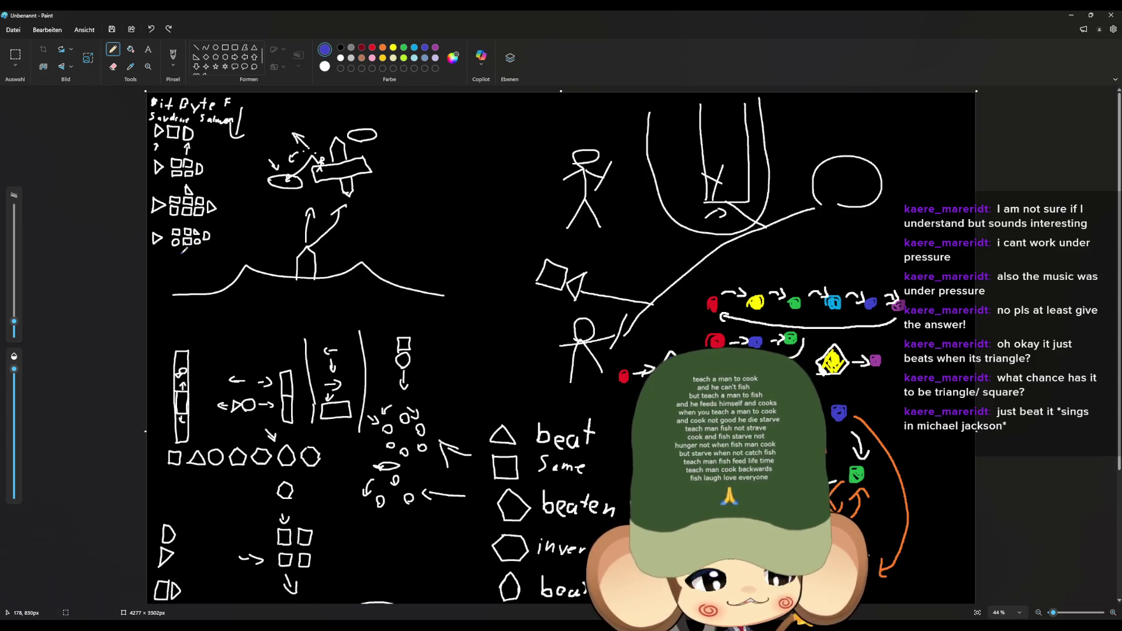
{"action": "scroll", "coordinate": [183, 252], "scroll_direction": "down", "scroll_amount": 5}
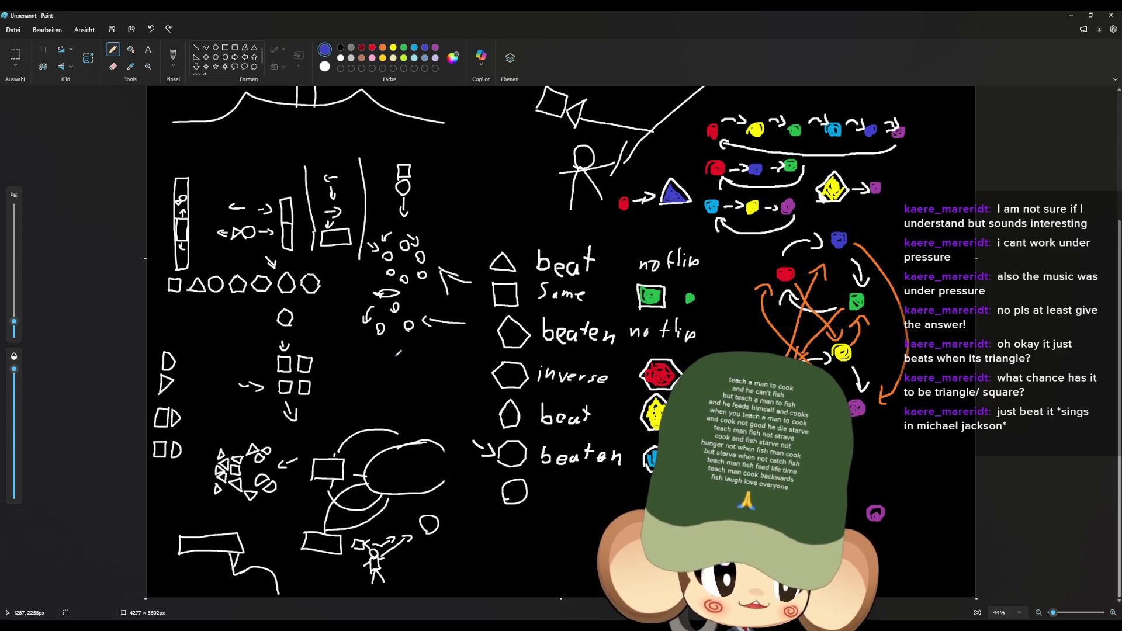
{"action": "scroll", "coordinate": [400, 380], "scroll_direction": "up", "scroll_amount": 2}
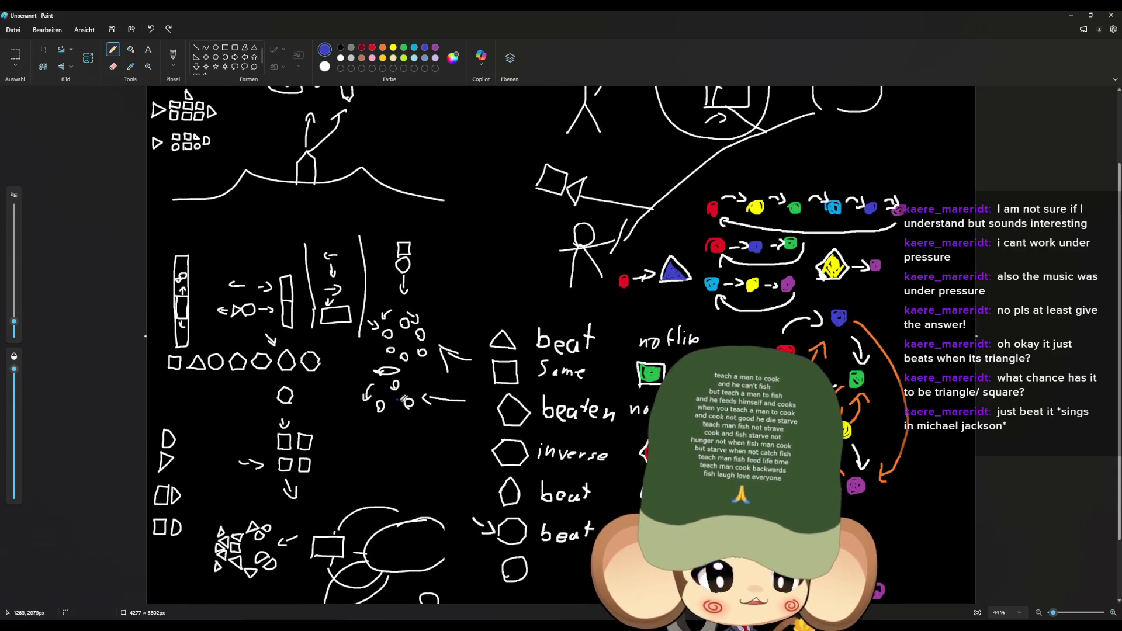
{"action": "scroll", "coordinate": [402, 399], "scroll_direction": "up", "scroll_amount": 3}
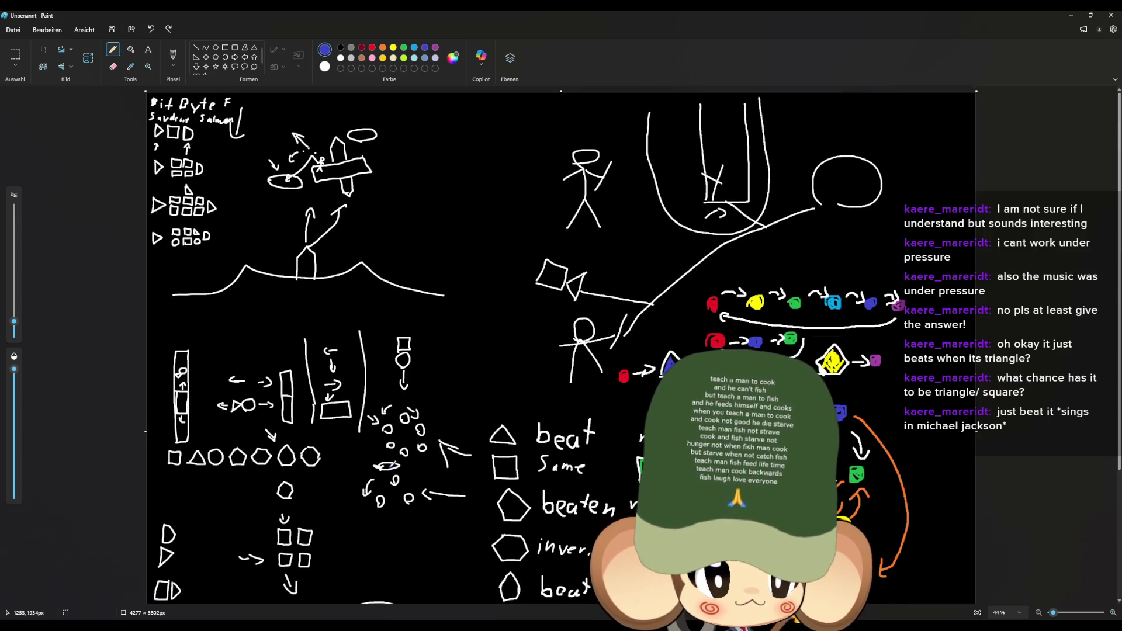
{"action": "scroll", "coordinate": [426, 257], "scroll_direction": "down", "scroll_amount": 3}
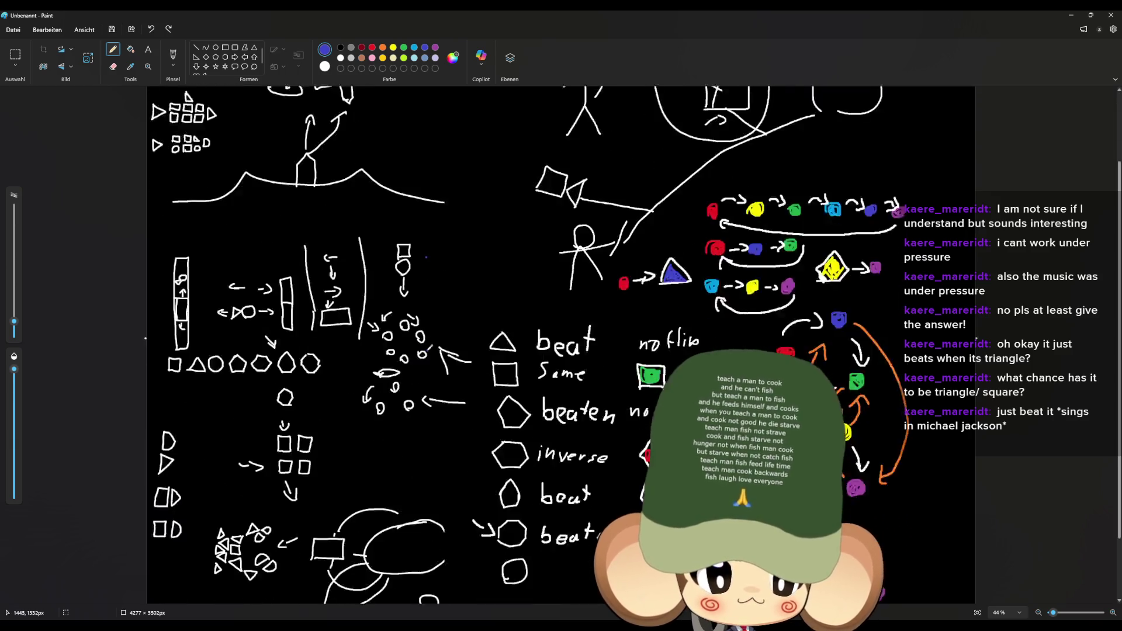
{"action": "scroll", "coordinate": [426, 257], "scroll_direction": "up", "scroll_amount": 2}
{"action": "scroll", "coordinate": [412, 354], "scroll_direction": "up", "scroll_amount": 1}
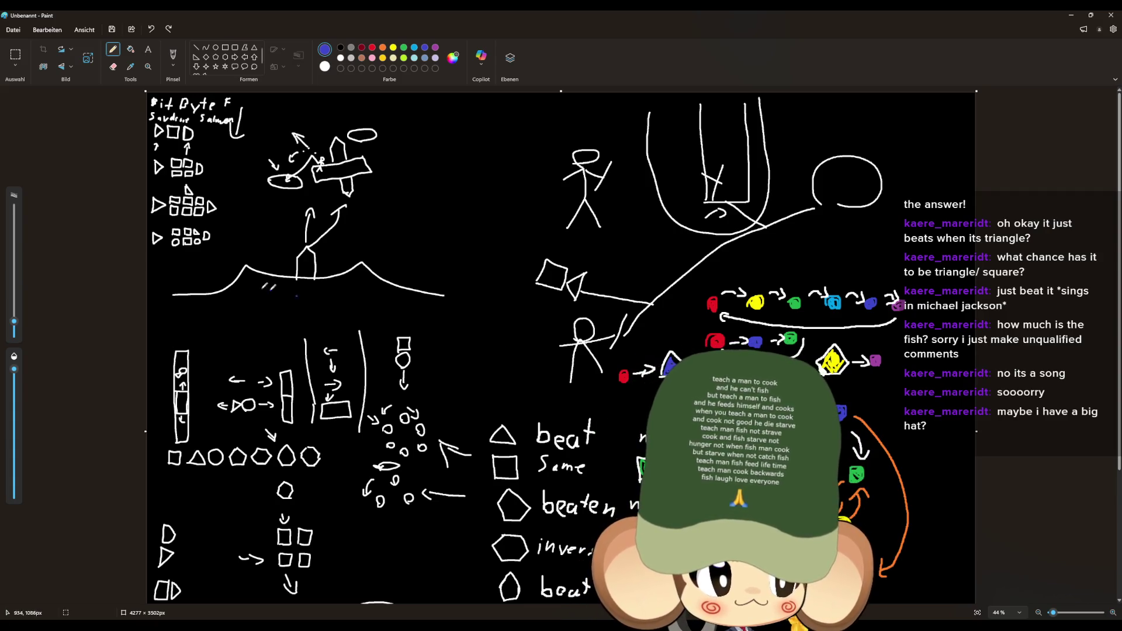
{"action": "scroll", "coordinate": [484, 374], "scroll_direction": "down", "scroll_amount": 3}
{"action": "scroll", "coordinate": [403, 285], "scroll_direction": "down", "scroll_amount": 3}
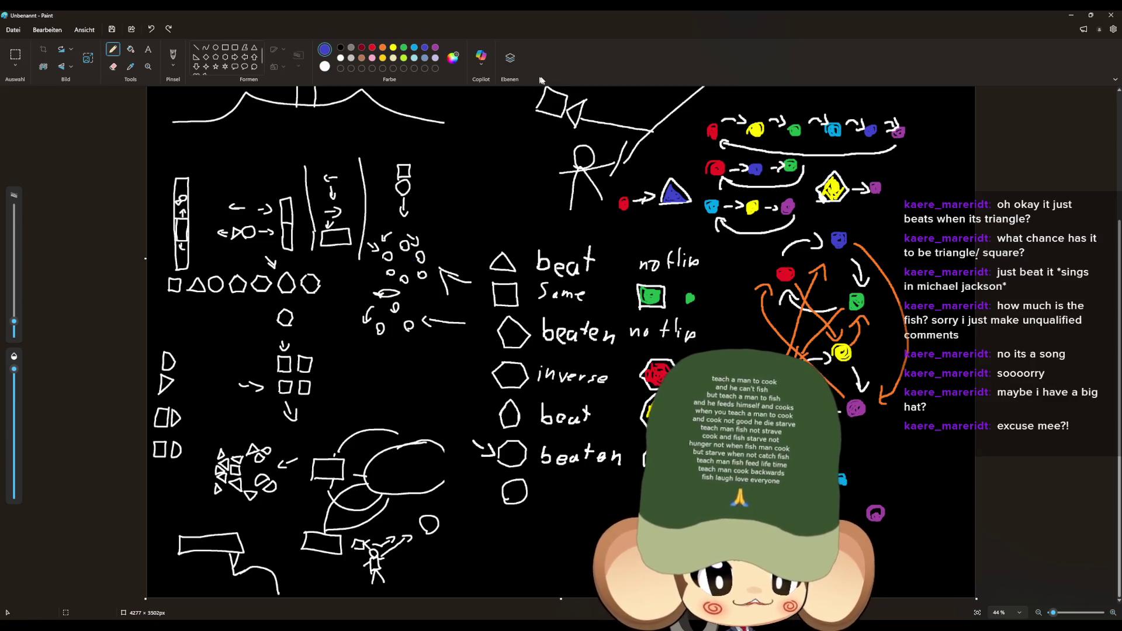
{"action": "scroll", "coordinate": [595, 367], "scroll_direction": "down", "scroll_amount": 2}
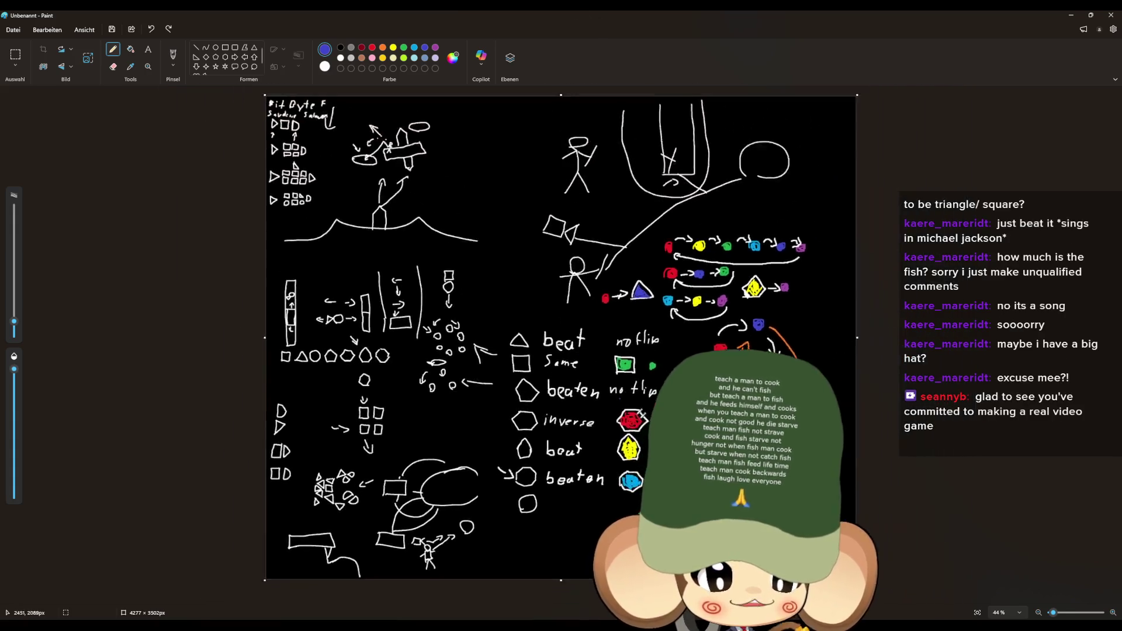
{"action": "scroll", "coordinate": [628, 395], "scroll_direction": "up", "scroll_amount": 2}
{"action": "scroll", "coordinate": [962, 496], "scroll_direction": "up", "scroll_amount": 3}
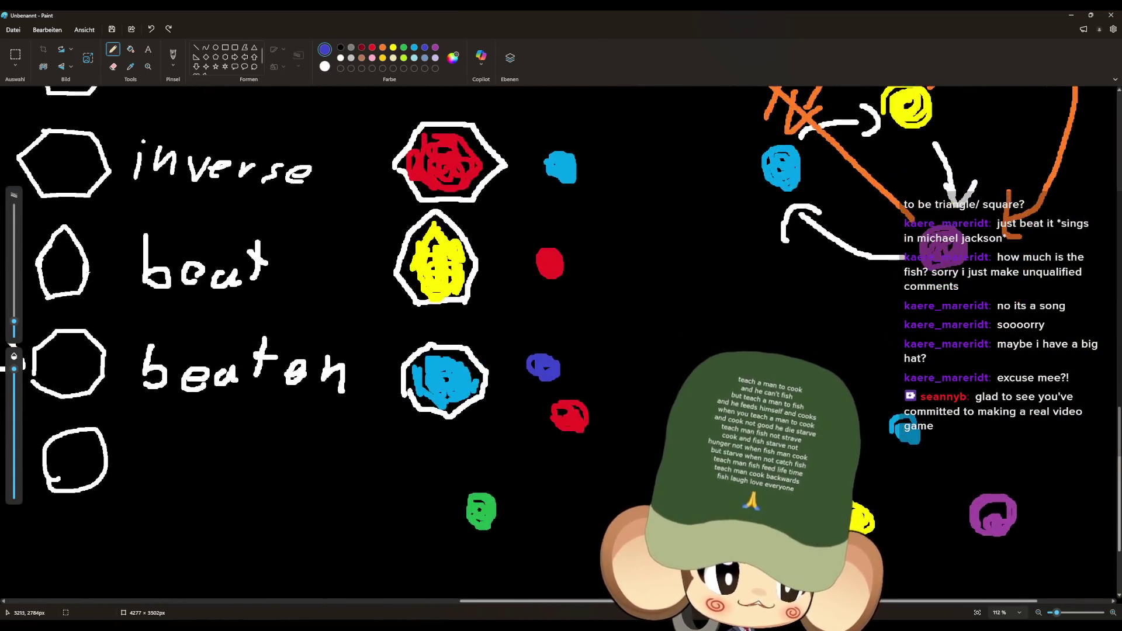
{"action": "scroll", "coordinate": [722, 344], "scroll_direction": "down", "scroll_amount": 3}
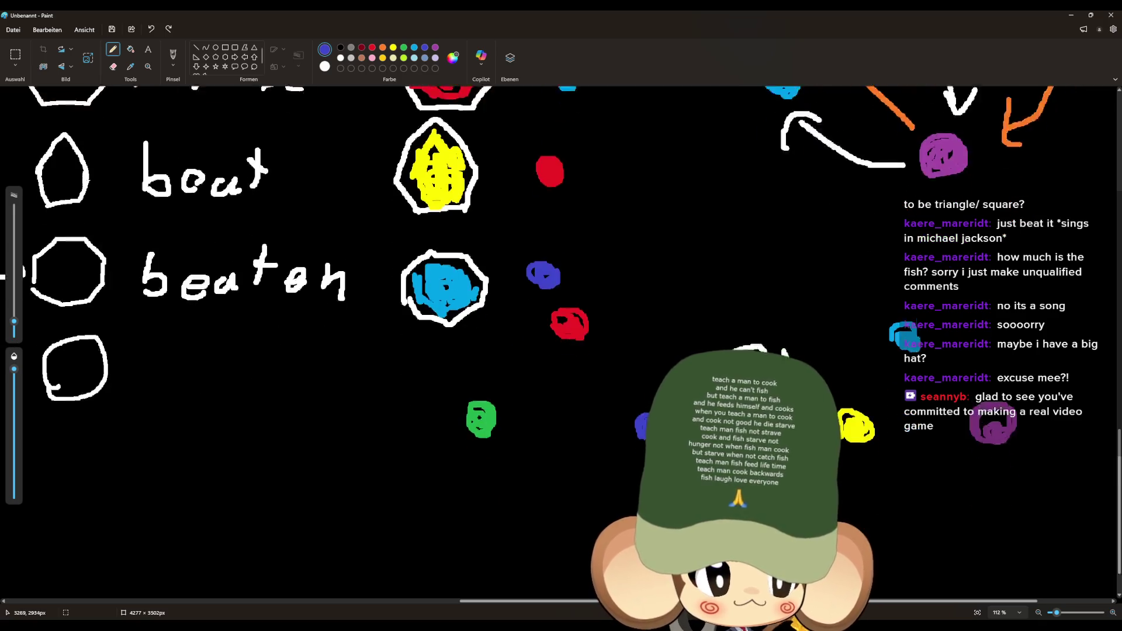
{"action": "scroll", "coordinate": [780, 344], "scroll_direction": "up", "scroll_amount": 1}
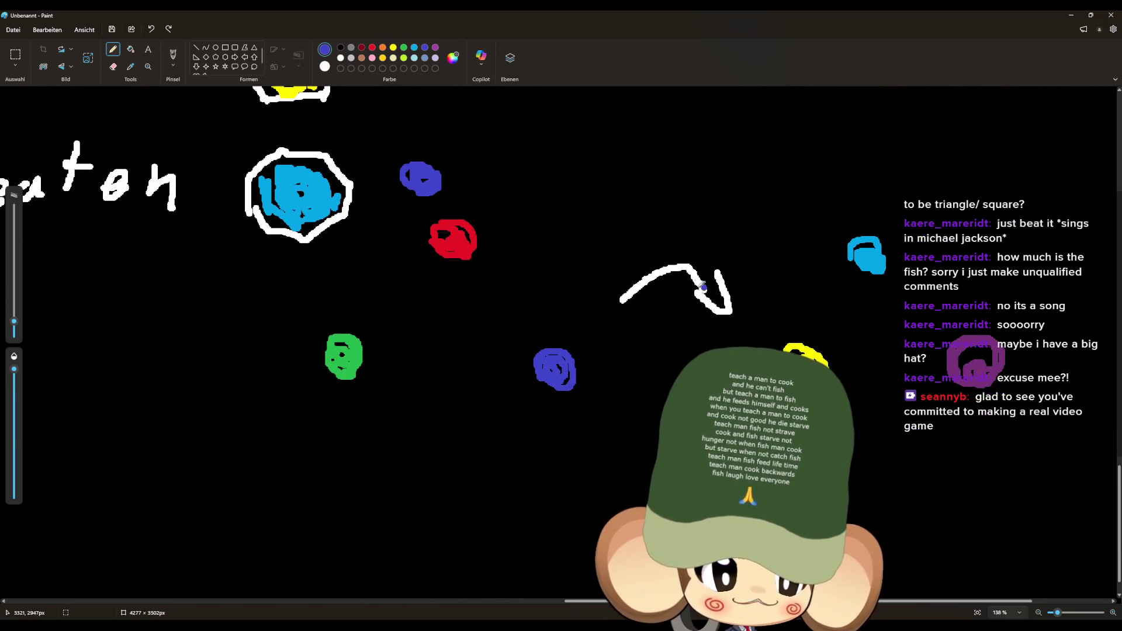
{"action": "scroll", "coordinate": [704, 289], "scroll_direction": "down", "scroll_amount": 1}
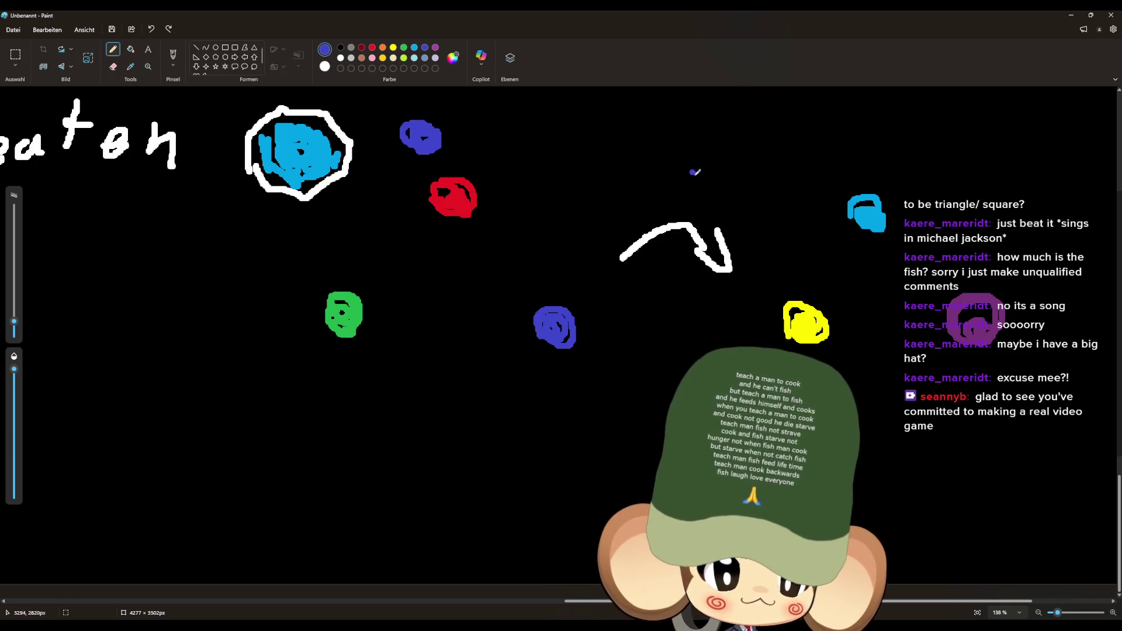
{"action": "scroll", "coordinate": [692, 217], "scroll_direction": "up", "scroll_amount": 1}
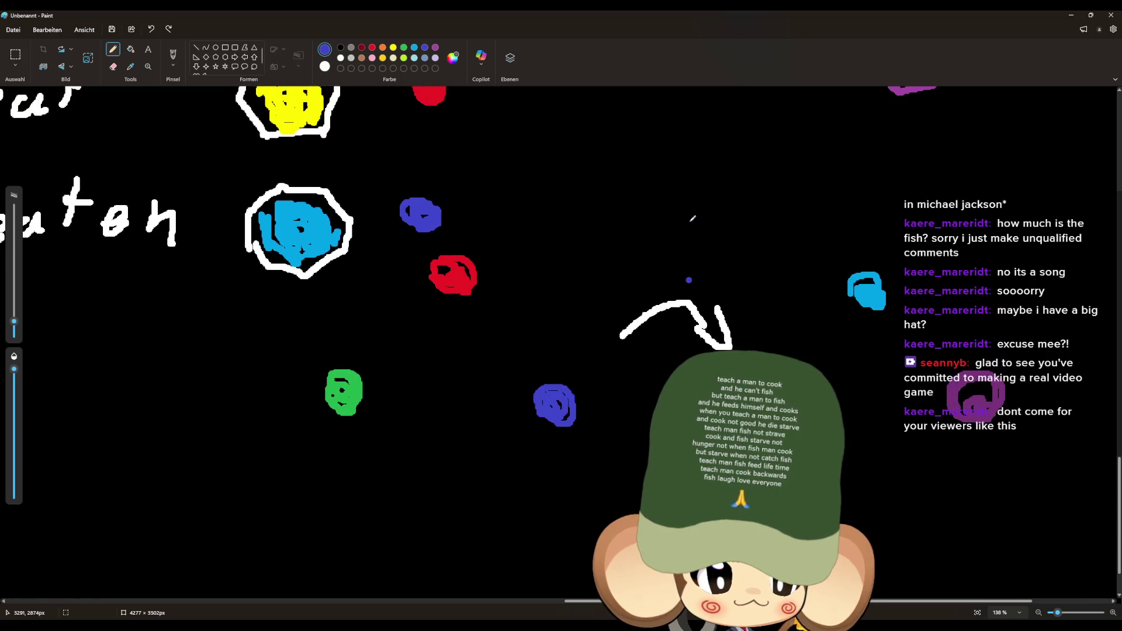
{"action": "scroll", "coordinate": [693, 218], "scroll_direction": "down", "scroll_amount": 1}
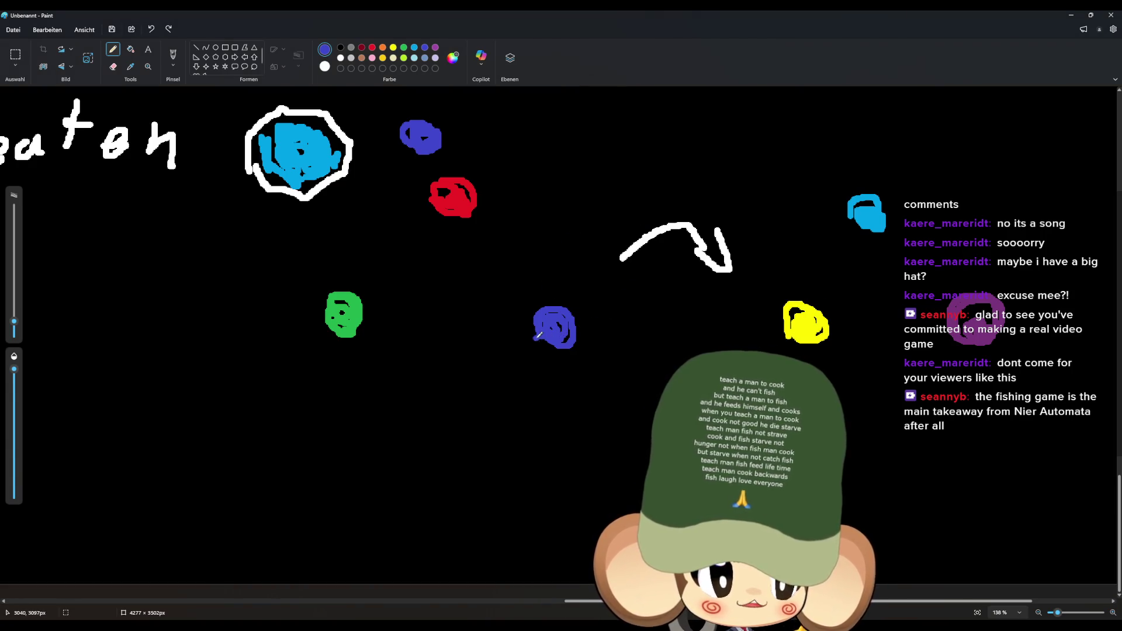
{"action": "scroll", "coordinate": [537, 336], "scroll_direction": "up", "scroll_amount": 1}
{"action": "scroll", "coordinate": [535, 337], "scroll_direction": "down", "scroll_amount": 2, "text": "ctrl"}
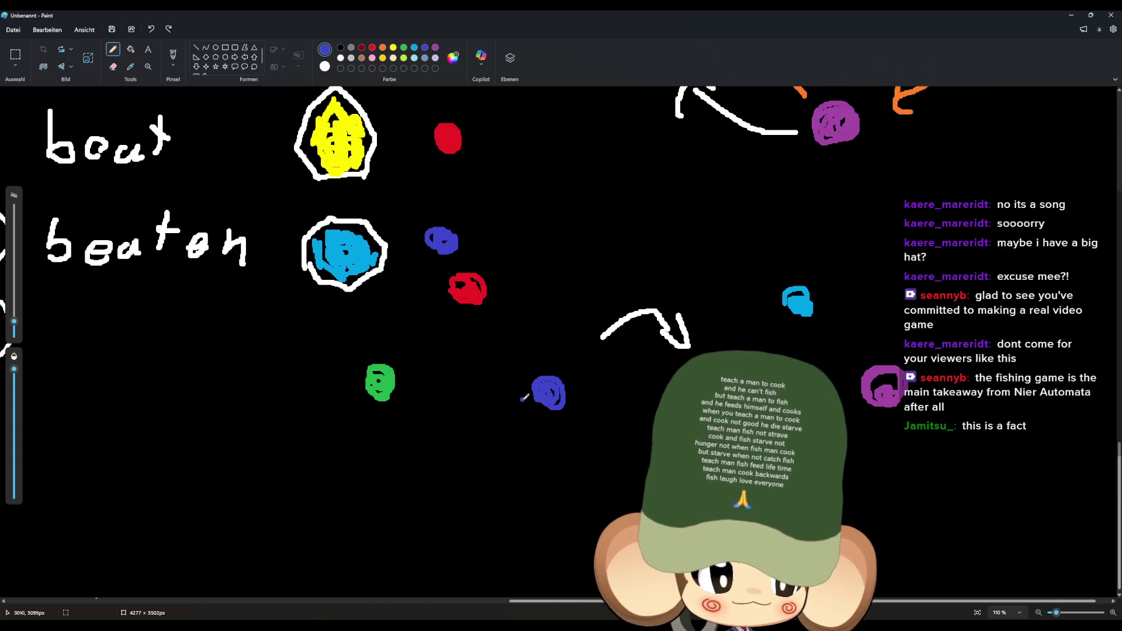
{"action": "scroll", "coordinate": [520, 400], "scroll_direction": "down", "scroll_amount": 4, "text": "ctrl"}
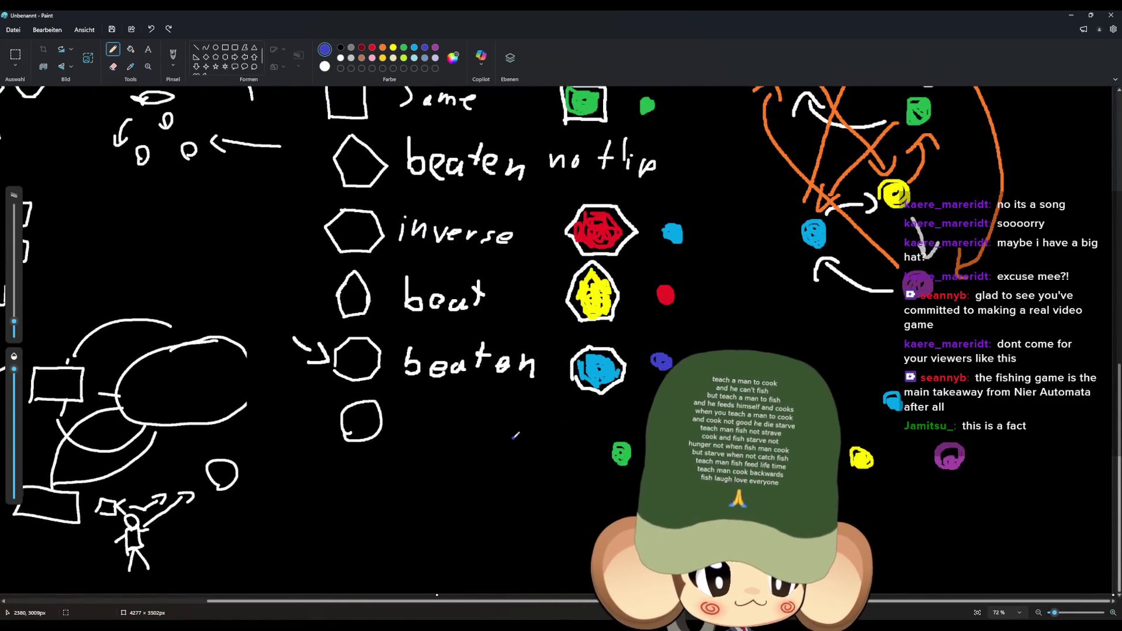
{"action": "scroll", "coordinate": [515, 436], "scroll_direction": "up", "scroll_amount": 3}
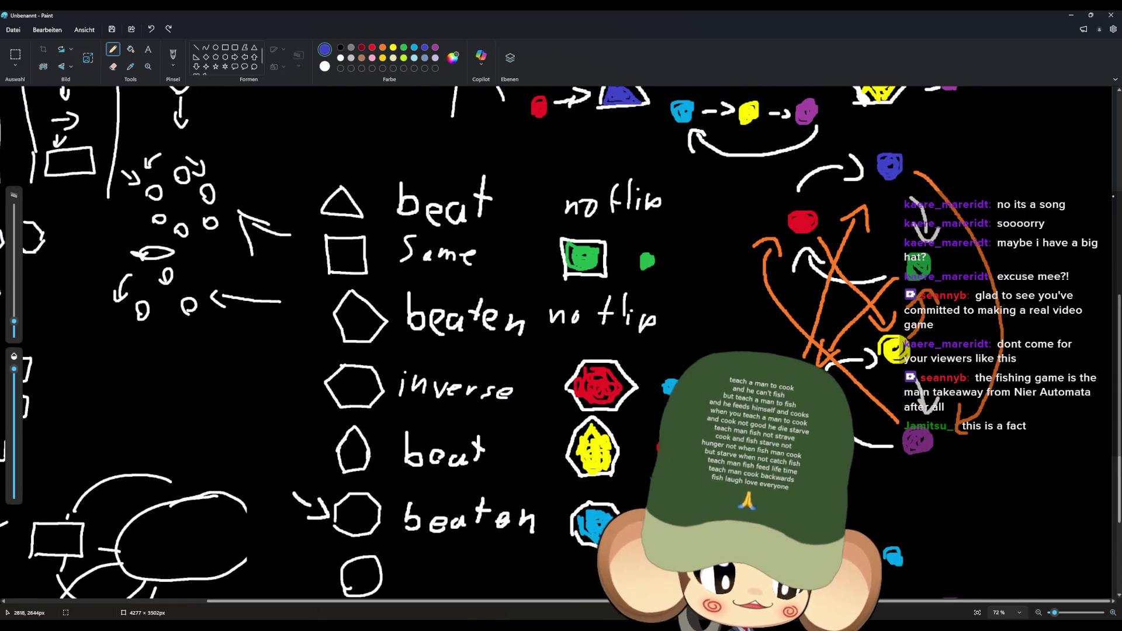
{"action": "scroll", "coordinate": [799, 545], "scroll_direction": "down", "scroll_amount": 3, "text": "ctrl"}
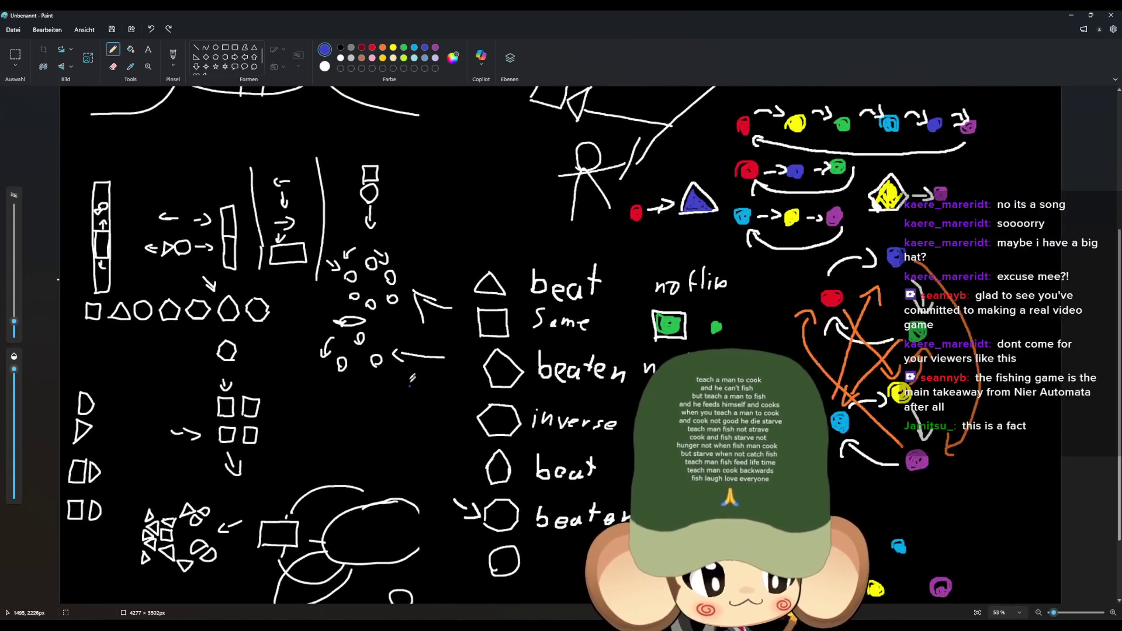
{"action": "scroll", "coordinate": [407, 432], "scroll_direction": "down", "scroll_amount": 3}
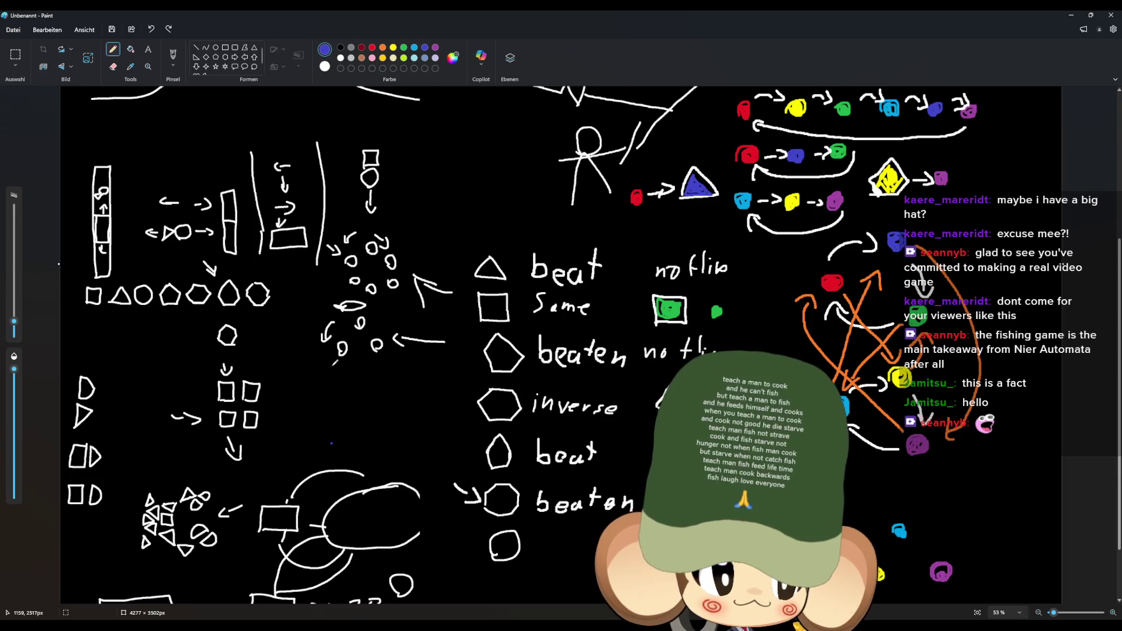
{"action": "scroll", "coordinate": [335, 363], "scroll_direction": "up", "scroll_amount": 4}
{"action": "scroll", "coordinate": [335, 362], "scroll_direction": "down", "scroll_amount": 5}
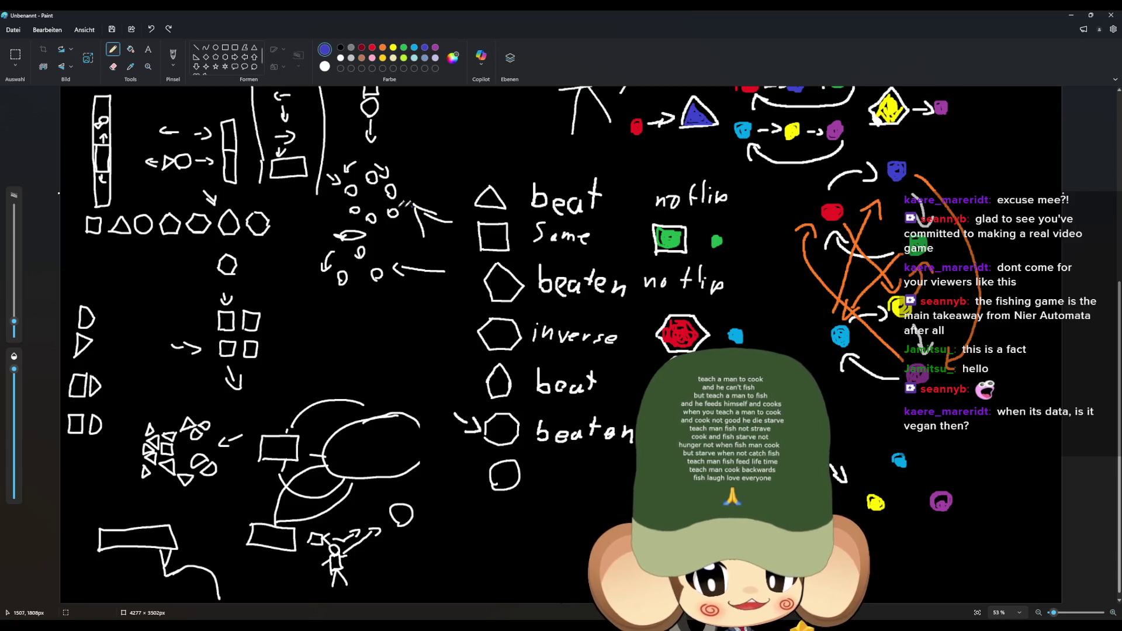
{"action": "scroll", "coordinate": [413, 204], "scroll_direction": "up", "scroll_amount": 5}
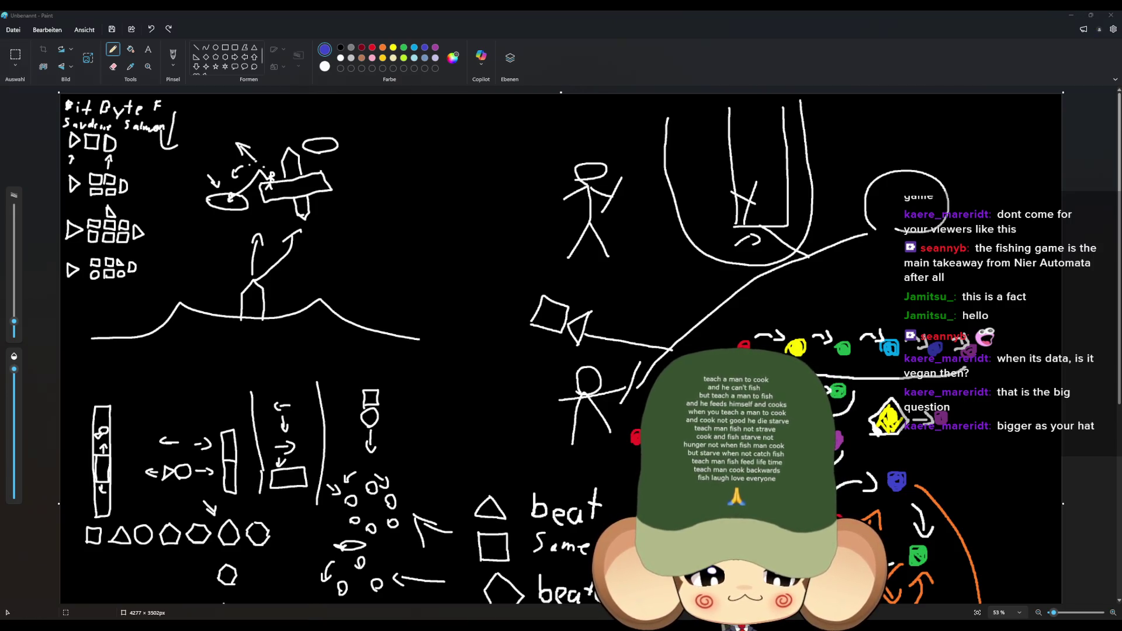
{"action": "left_click", "coordinate": [542, 595]}
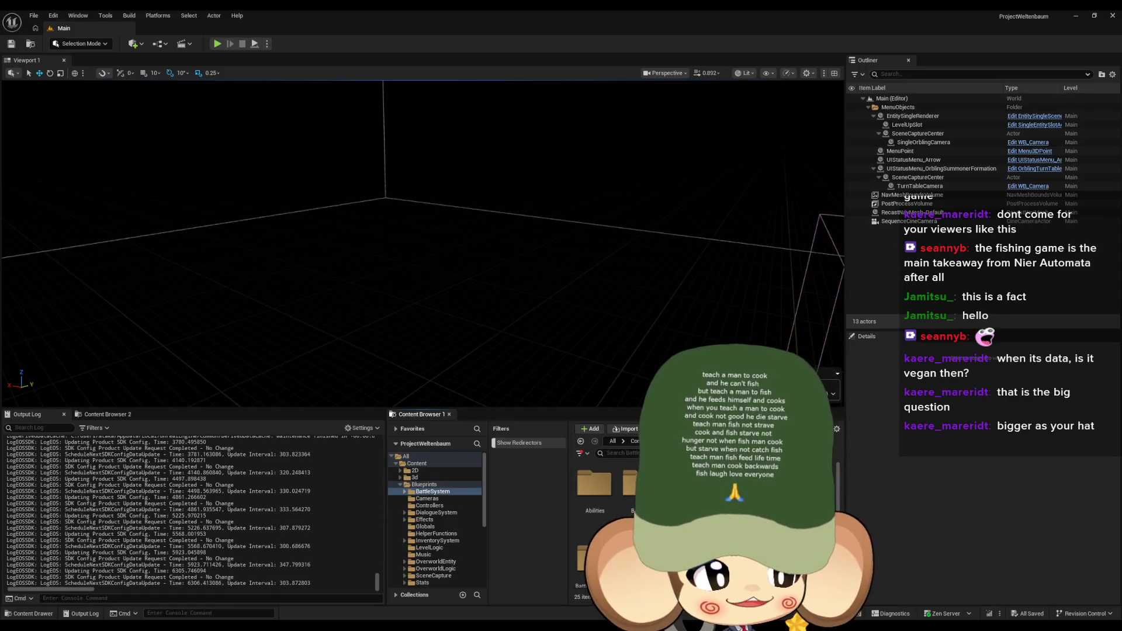
{"action": "scroll", "coordinate": [707, 532], "scroll_direction": "down", "scroll_amount": 1}
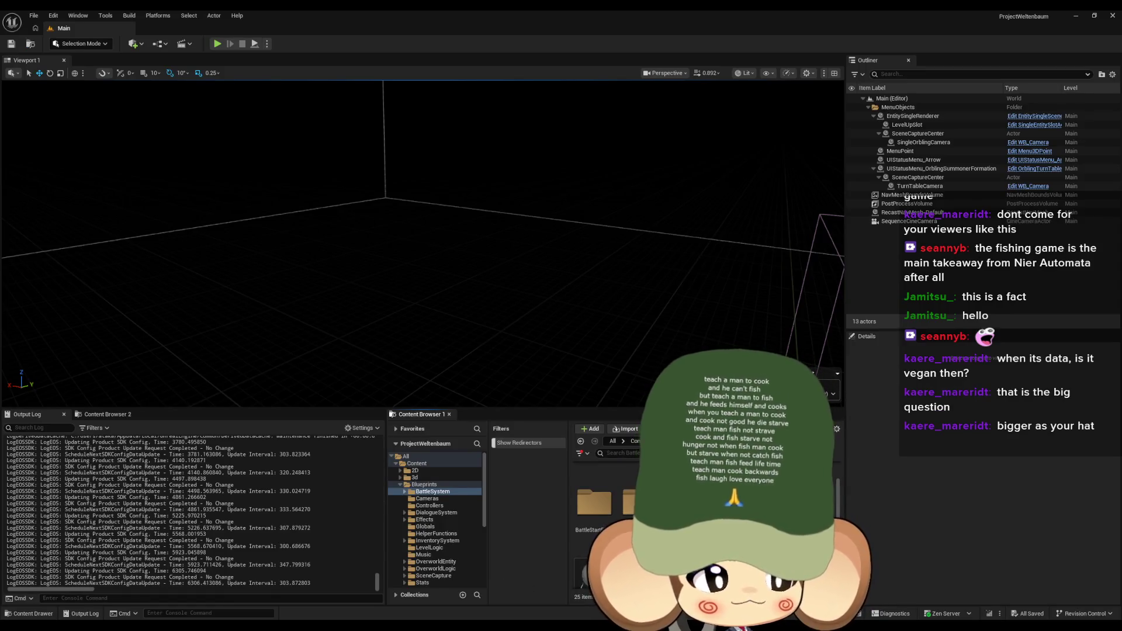
{"action": "left_click", "coordinate": [33, 15]}
{"action": "mouse_move", "coordinate": [81, 102]}
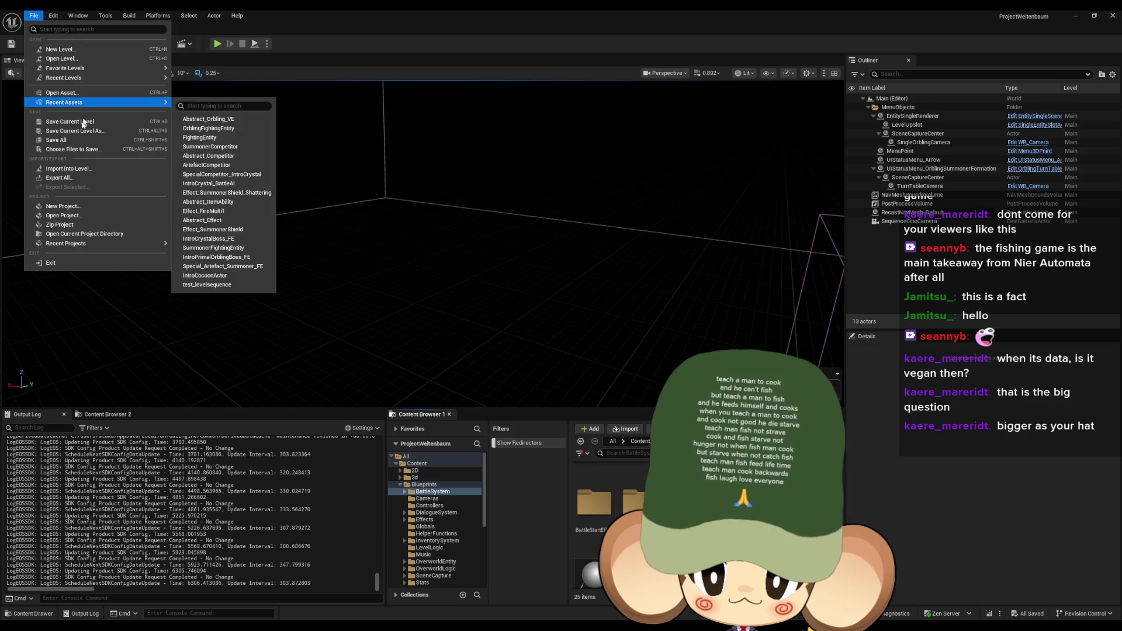
{"action": "left_click", "coordinate": [61, 49]}
{"action": "left_click", "coordinate": [569, 263]}
{"action": "left_click", "coordinate": [616, 402]}
Step: Tilt the camera down and place a sphere from the Quick Add Shapes list
{"action": "mouse_move", "coordinate": [476, 325]}
{"action": "left_mouse_down"}
{"action": "mouse_move", "coordinate": [476, 280]}
{"action": "mouse_move", "coordinate": [595, 138]}
{"action": "mouse_move", "coordinate": [308, 143]}
{"action": "left_mouse_up"}
{"action": "left_click", "coordinate": [132, 43]}
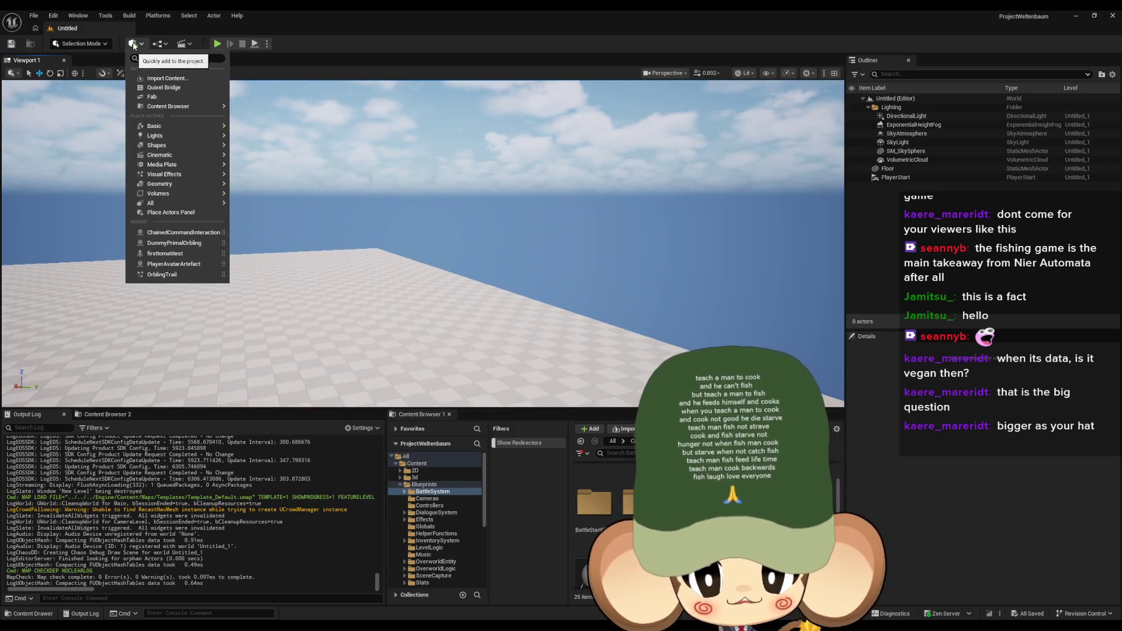
{"action": "mouse_move", "coordinate": [166, 127]}
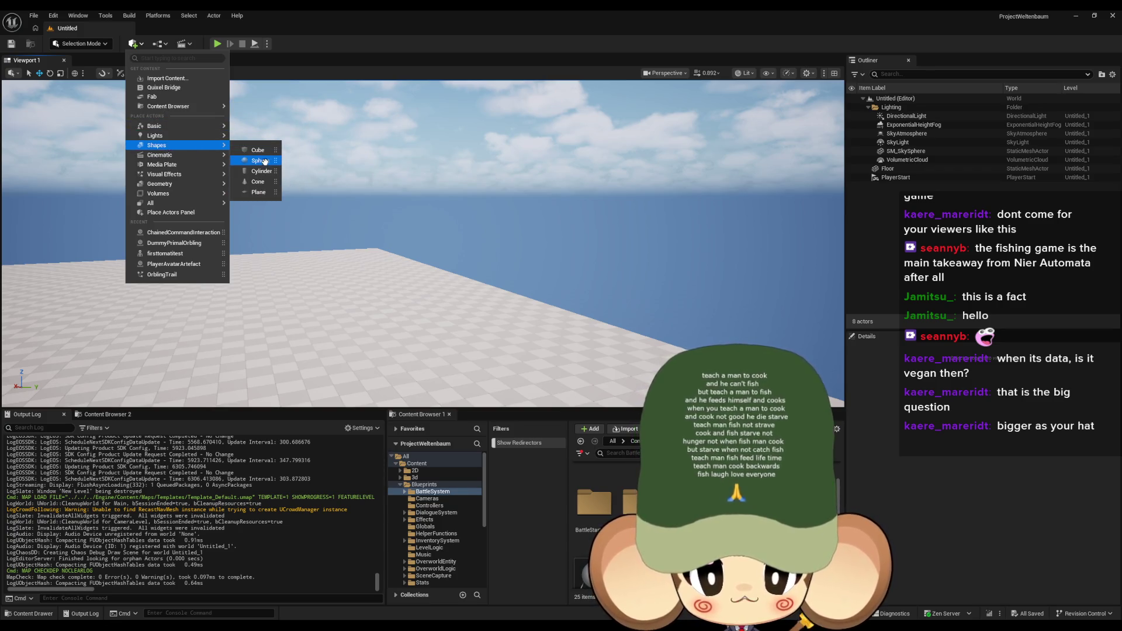
{"action": "left_click", "coordinate": [257, 160]}
Step: Enlarge the sphere, then unlock proportional scaling and flatten it into an oval disc
{"action": "mouse_move", "coordinate": [272, 184]}
{"action": "left_mouse_down"}
{"action": "mouse_move", "coordinate": [228, 175]}
{"action": "mouse_move", "coordinate": [281, 186]}
{"action": "mouse_move", "coordinate": [754, 182]}
{"action": "left_mouse_up"}
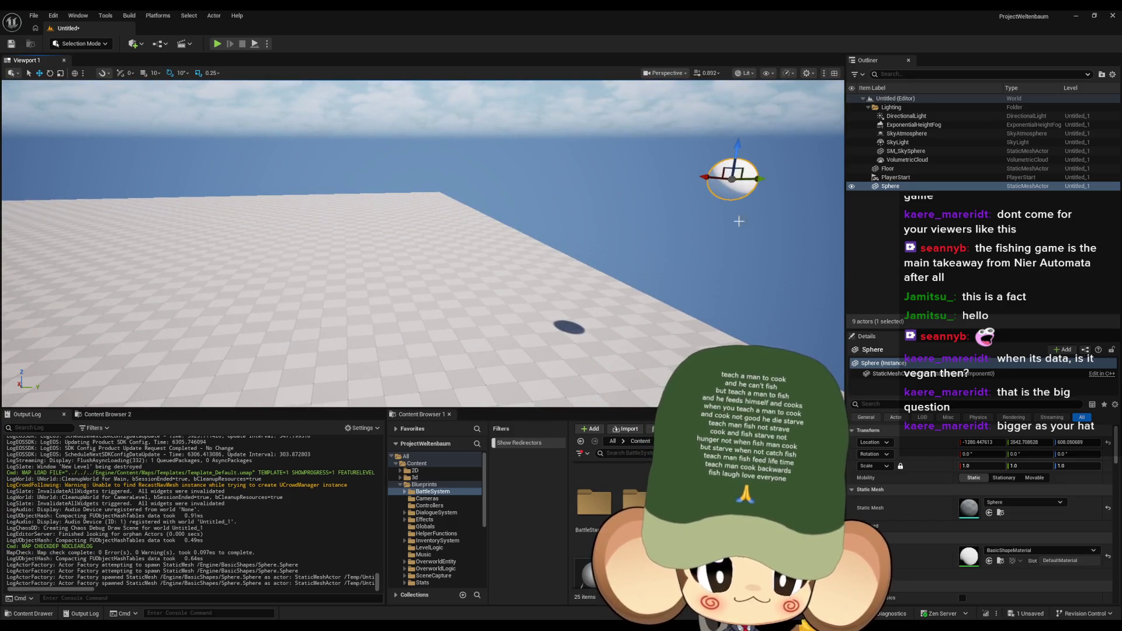
{"action": "key", "text": "f"}
{"action": "left_click_drag", "start_coordinate": [491, 258], "coordinate": [520, 262]}
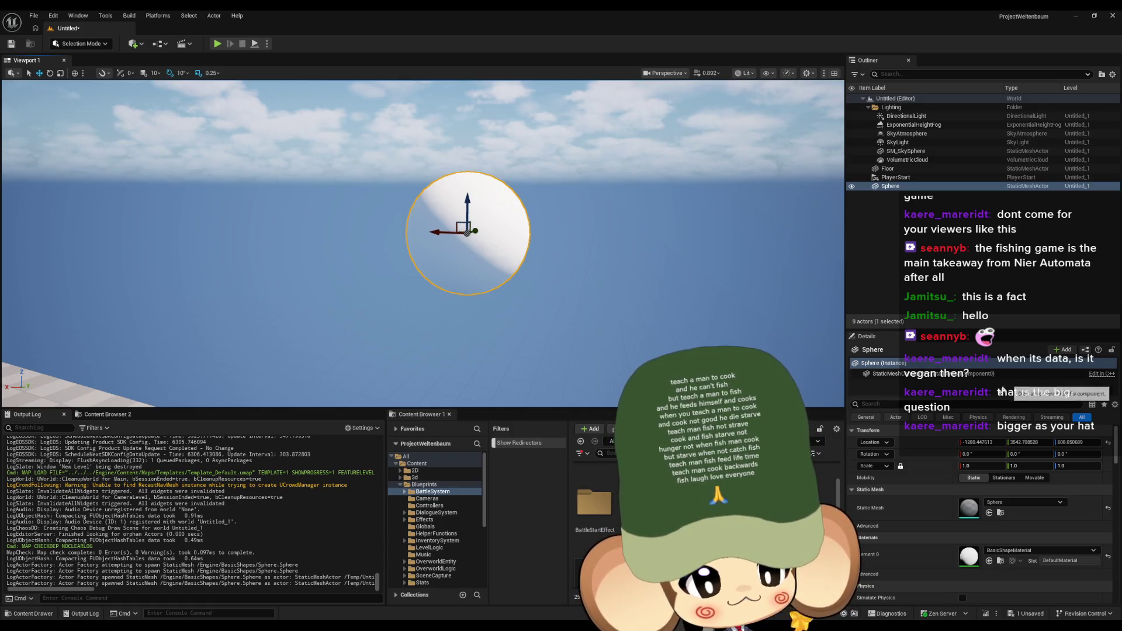
{"action": "mouse_move", "coordinate": [983, 465]}
{"action": "left_mouse_down"}
{"action": "mouse_move", "coordinate": [1053, 476]}
{"action": "mouse_move", "coordinate": [1019, 466]}
{"action": "mouse_move", "coordinate": [1067, 466]}
{"action": "mouse_move", "coordinate": [1051, 465]}
{"action": "left_mouse_up"}
{"action": "left_click", "coordinate": [900, 465]}
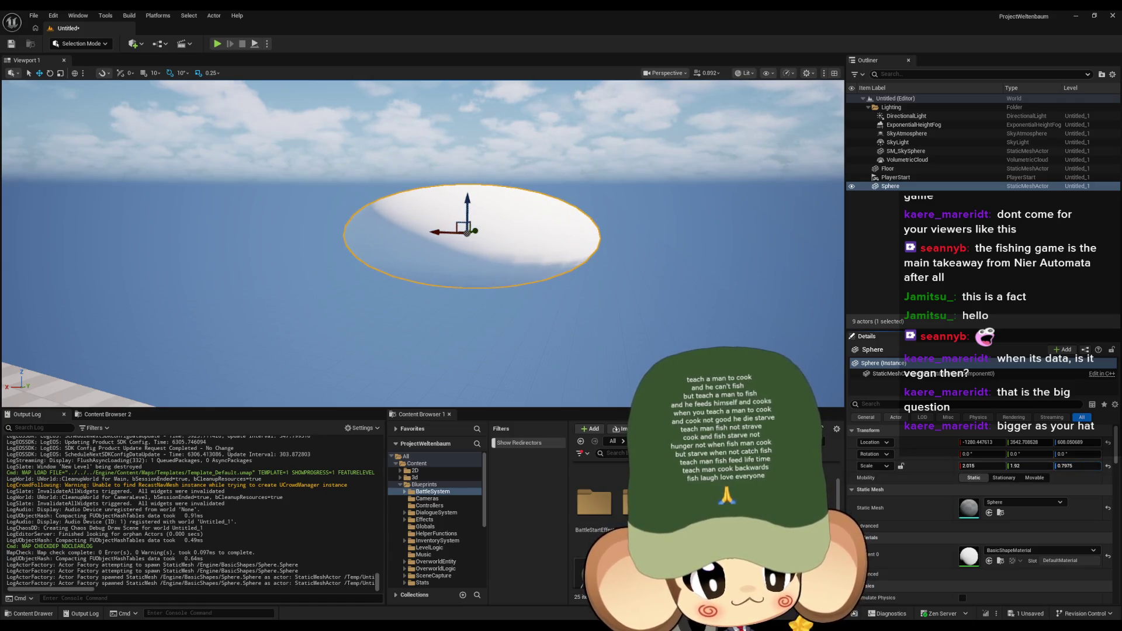
{"action": "key", "text": "f"}
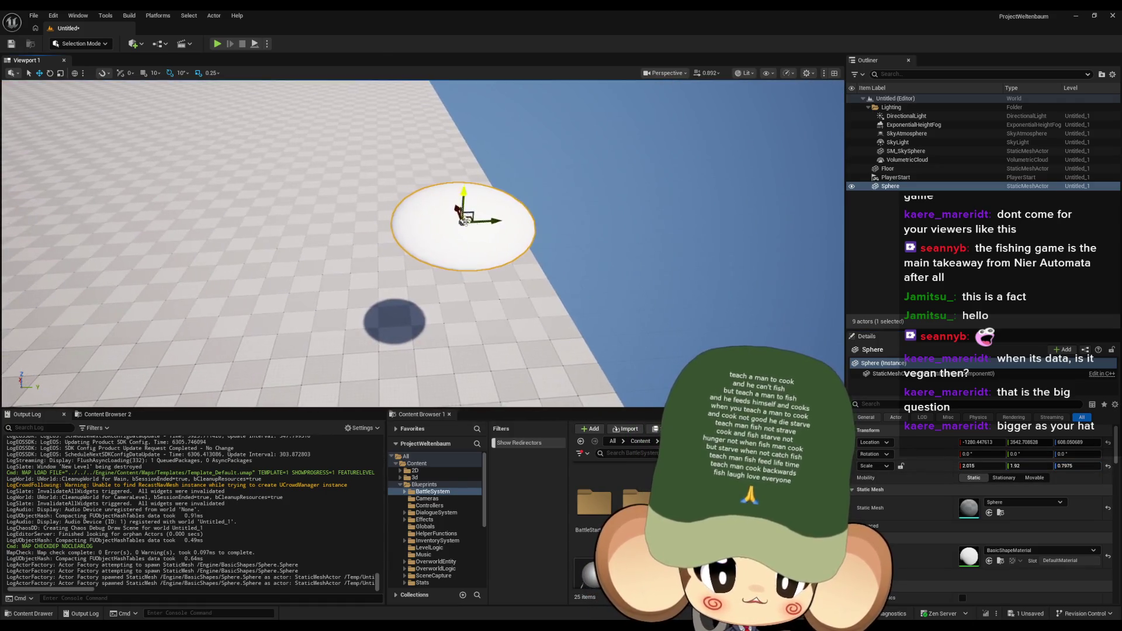
Step: Lower the disc with the move gizmo and shift it sideways past the floor's edge
{"action": "mouse_move", "coordinate": [409, 193]}
{"action": "left_mouse_down"}
{"action": "mouse_move", "coordinate": [735, 183]}
{"action": "mouse_move", "coordinate": [827, 145]}
{"action": "left_mouse_up"}
{"action": "mouse_move", "coordinate": [515, 185]}
{"action": "left_mouse_down"}
{"action": "mouse_move", "coordinate": [550, 186]}
{"action": "mouse_move", "coordinate": [514, 186]}
{"action": "left_mouse_up"}
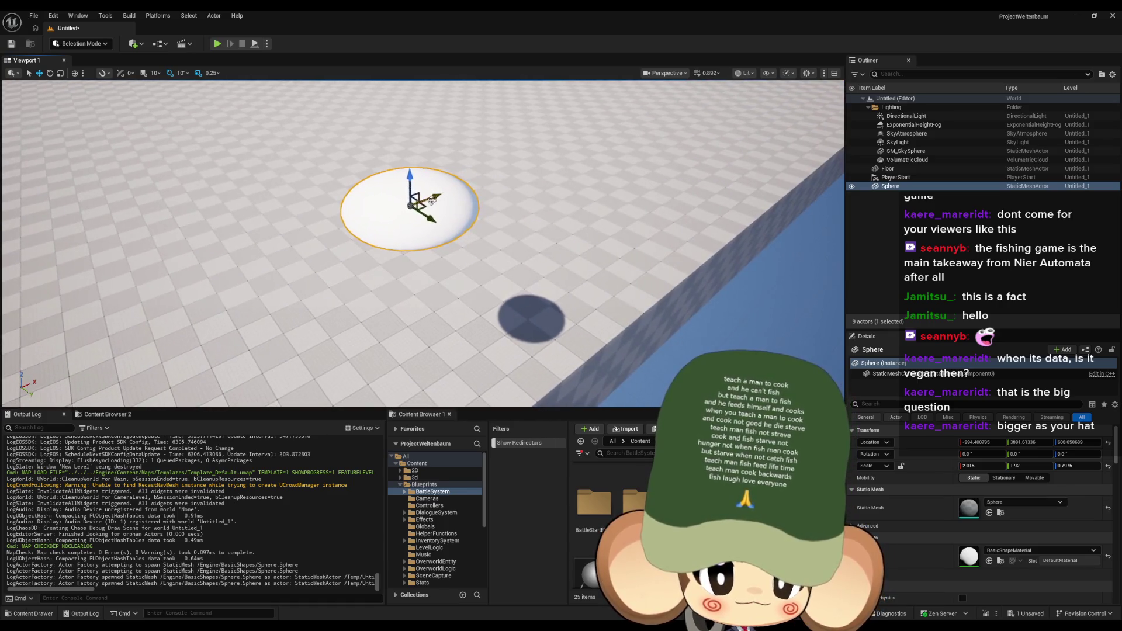
{"action": "mouse_move", "coordinate": [425, 207]}
{"action": "left_mouse_down"}
{"action": "mouse_move", "coordinate": [677, 136]}
{"action": "mouse_move", "coordinate": [808, 246]}
{"action": "mouse_move", "coordinate": [400, 242]}
{"action": "mouse_move", "coordinate": [431, 196]}
{"action": "mouse_move", "coordinate": [451, 203]}
{"action": "left_mouse_up"}
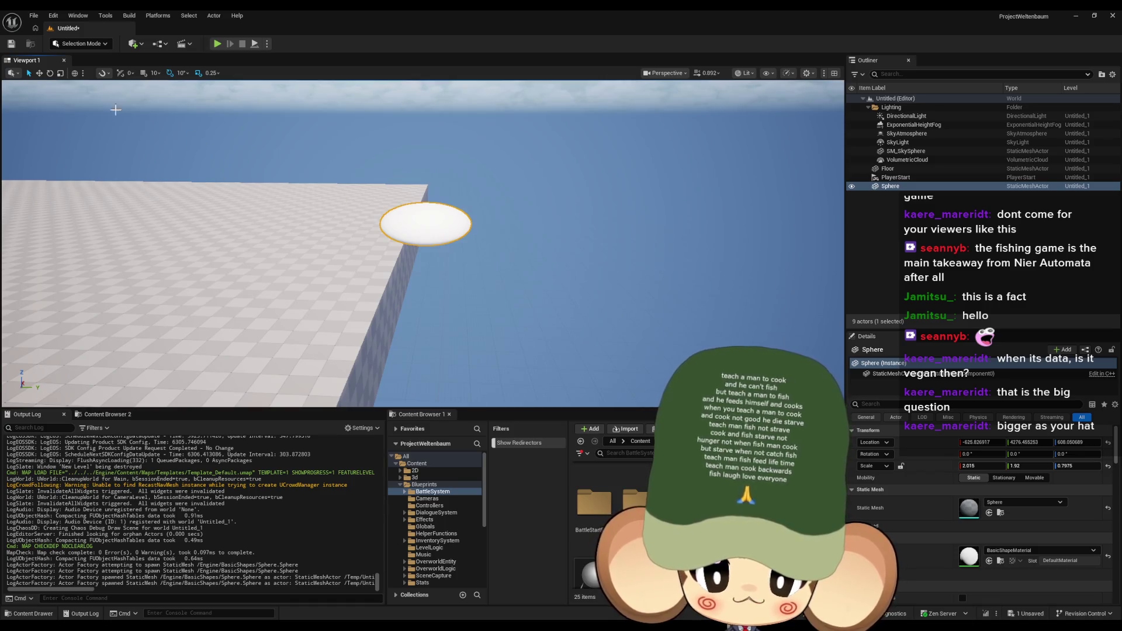
{"action": "left_click", "coordinate": [39, 73]}
{"action": "left_click_drag", "start_coordinate": [431, 194], "coordinate": [432, 328]}
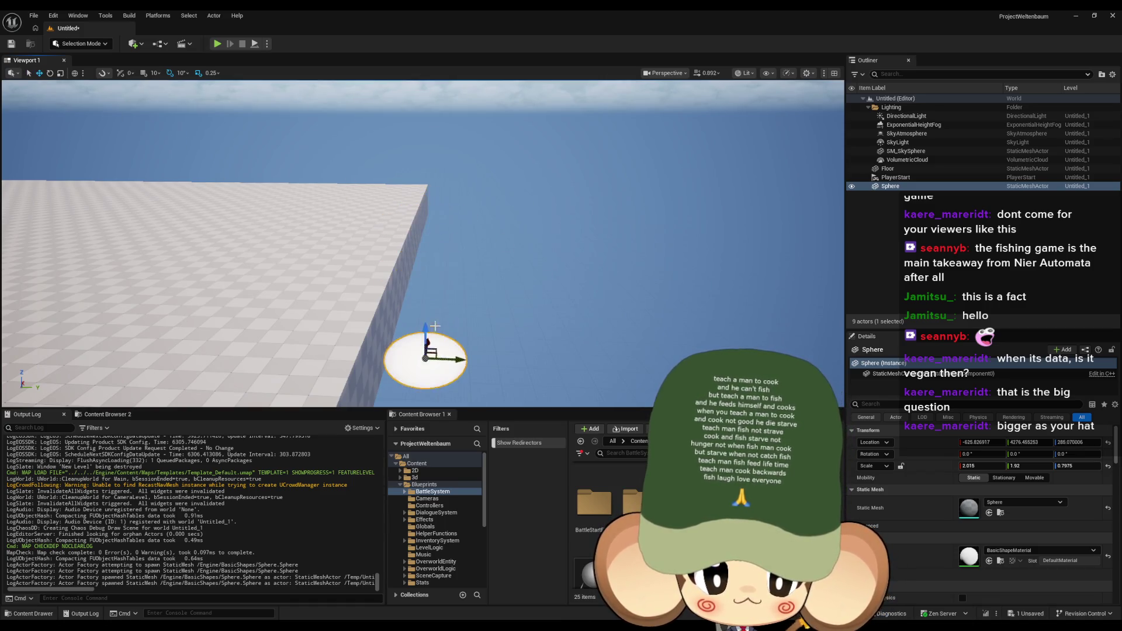
{"action": "left_click_drag", "start_coordinate": [457, 255], "coordinate": [511, 253]}
Step: With scale locked, set Scale X to 4.03 to double the disc, then drag it down-right
{"action": "left_click", "coordinate": [900, 466]}
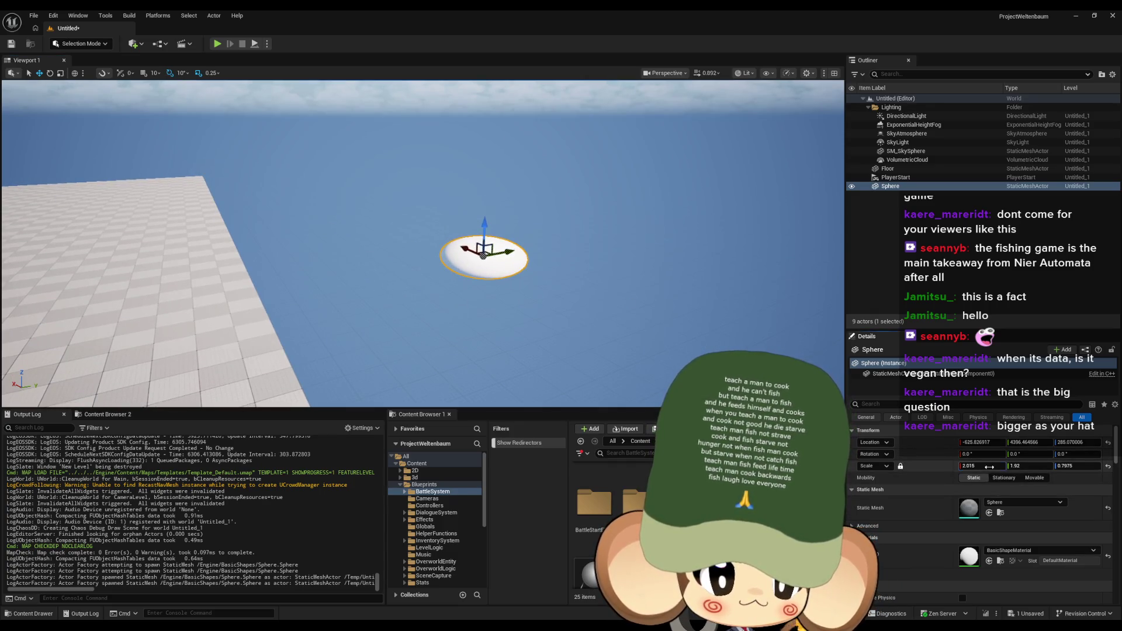
{"action": "left_click", "coordinate": [989, 467]}
{"action": "type", "text": "4.03"}
{"action": "key", "text": "Return"}
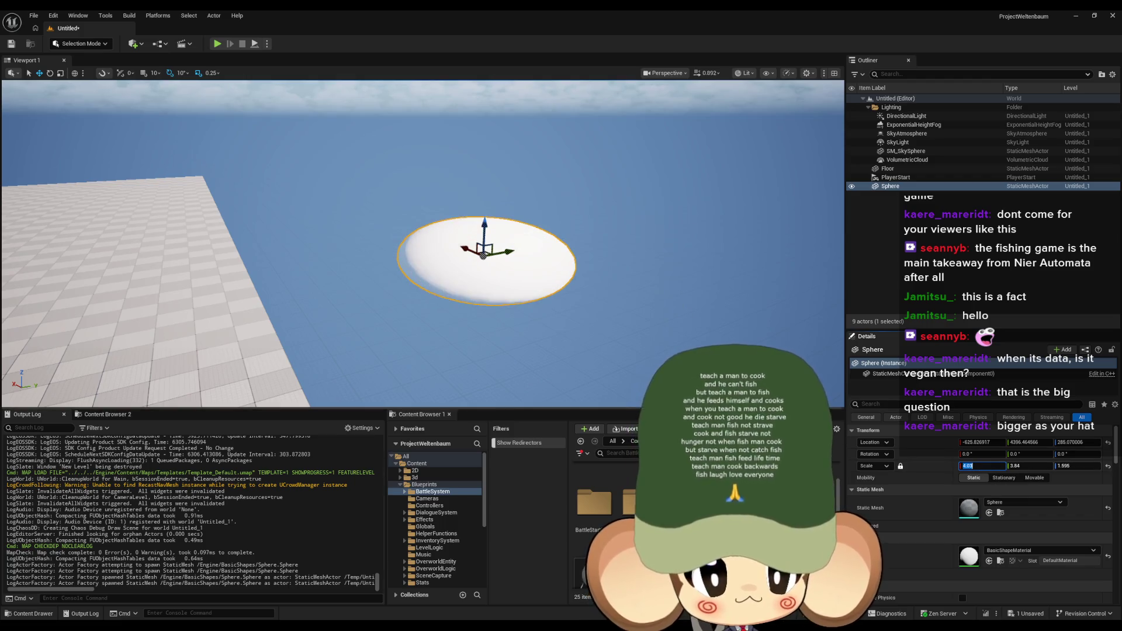
{"action": "mouse_move", "coordinate": [500, 241]}
{"action": "left_mouse_down"}
{"action": "mouse_move", "coordinate": [529, 300]}
{"action": "mouse_move", "coordinate": [581, 297]}
{"action": "mouse_move", "coordinate": [544, 295]}
{"action": "mouse_move", "coordinate": [520, 310]}
{"action": "mouse_move", "coordinate": [541, 234]}
{"action": "mouse_move", "coordinate": [551, 239]}
{"action": "left_mouse_up"}
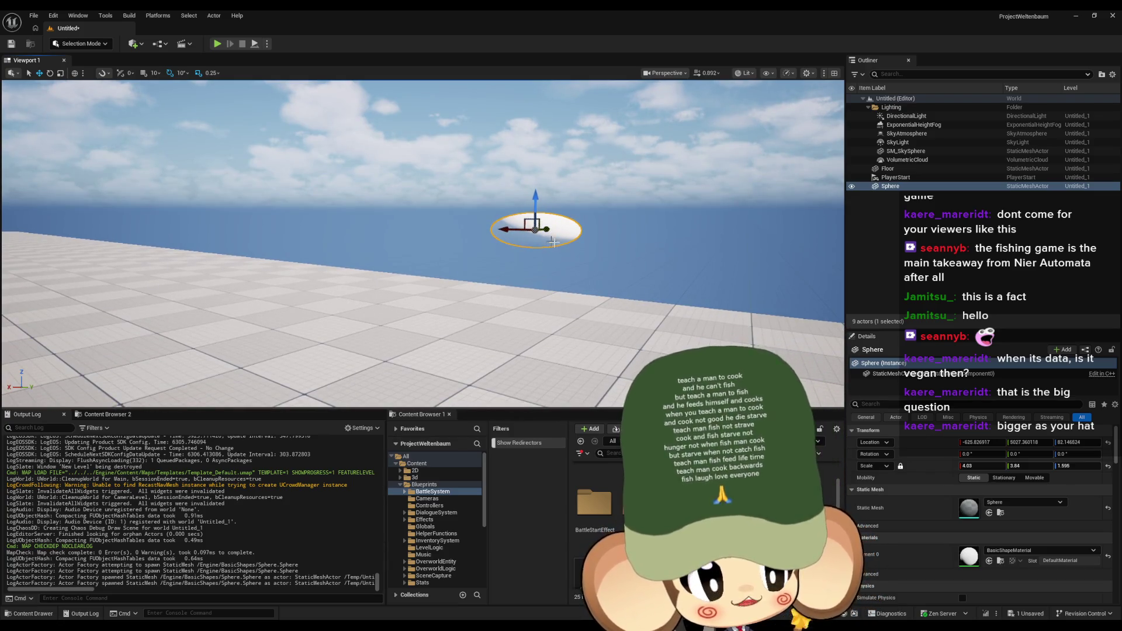
{"action": "mouse_move", "coordinate": [592, 227]}
{"action": "left_mouse_down"}
{"action": "mouse_move", "coordinate": [619, 212]}
{"action": "mouse_move", "coordinate": [495, 314]}
{"action": "mouse_move", "coordinate": [481, 289]}
{"action": "left_mouse_up"}
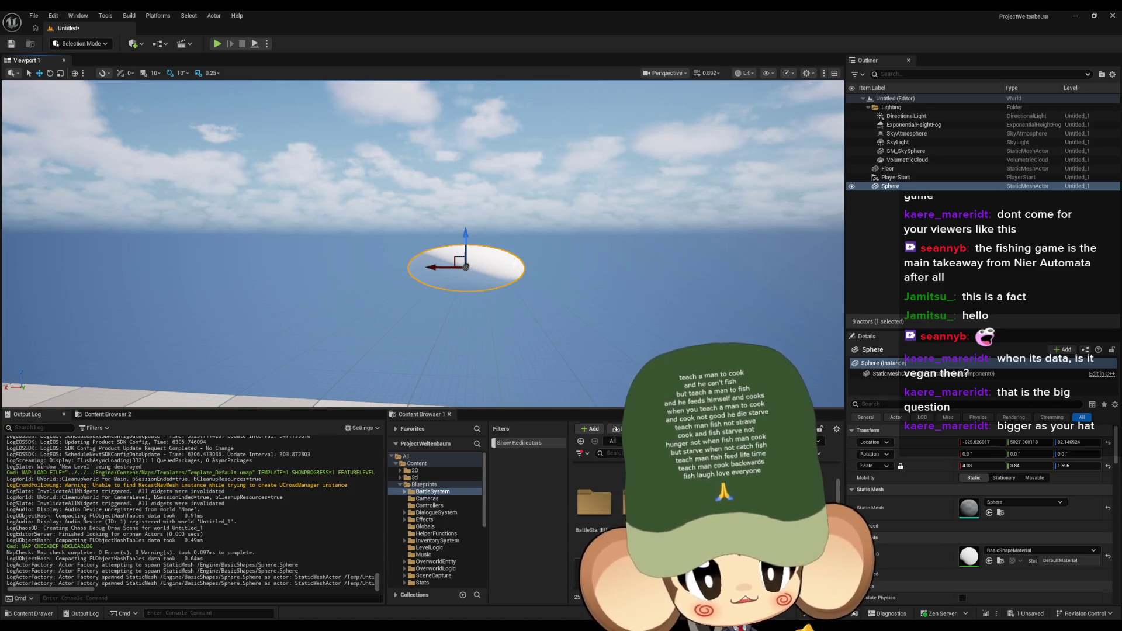
{"action": "scroll", "coordinate": [524, 265], "scroll_direction": "down", "scroll_amount": 6}
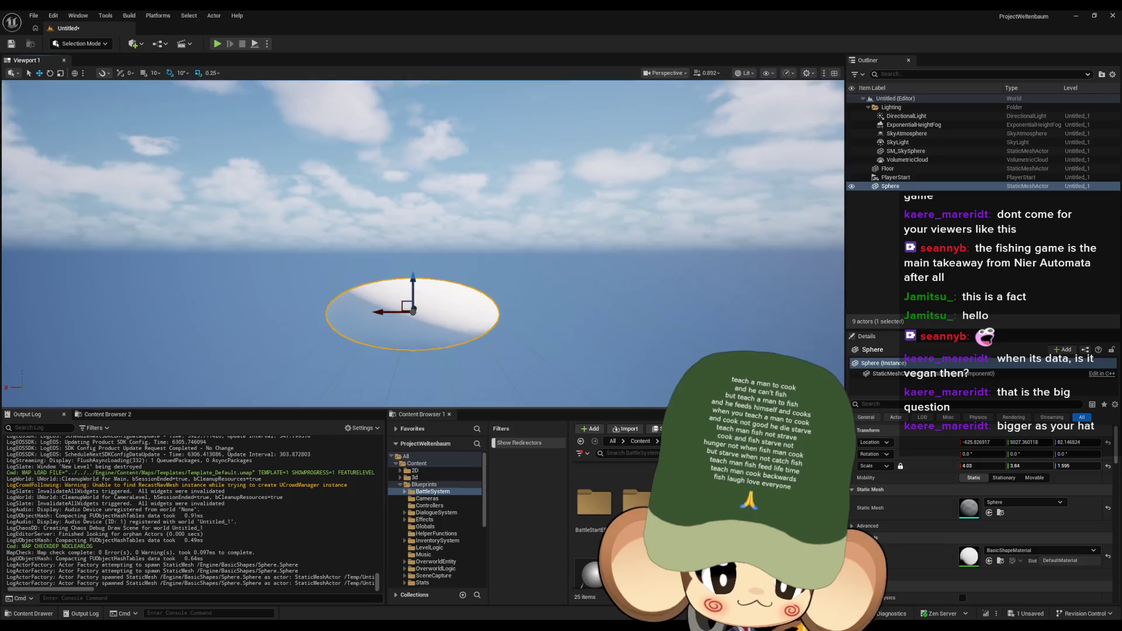
{"action": "scroll", "coordinate": [526, 356], "scroll_direction": "up", "scroll_amount": 2}
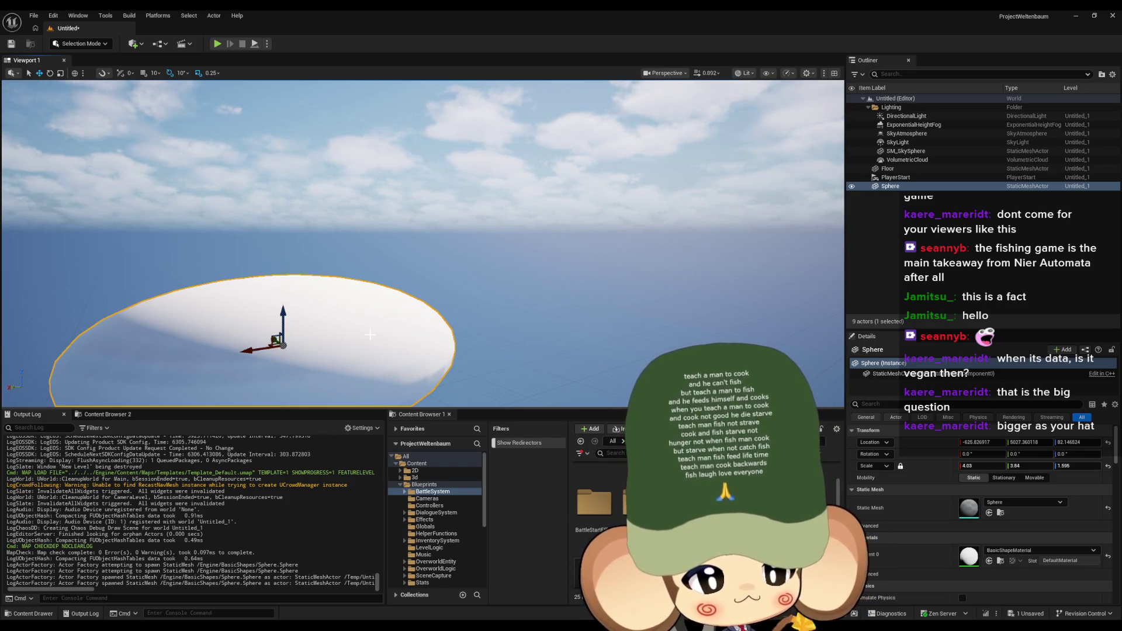
{"action": "mouse_move", "coordinate": [376, 335]}
{"action": "left_mouse_down"}
{"action": "mouse_move", "coordinate": [376, 382]}
{"action": "mouse_move", "coordinate": [380, 362]}
{"action": "mouse_move", "coordinate": [424, 360]}
{"action": "mouse_move", "coordinate": [454, 294]}
{"action": "left_mouse_up"}
{"action": "left_click_drag", "start_coordinate": [560, 292], "coordinate": [488, 300]}
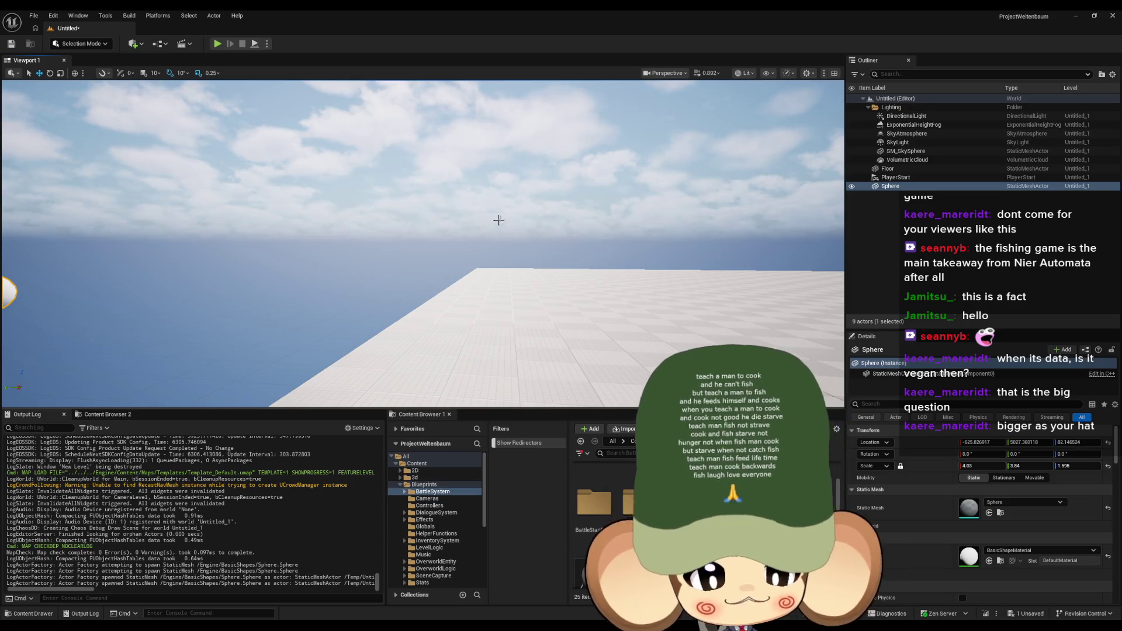
{"action": "left_click_drag", "start_coordinate": [457, 243], "coordinate": [547, 256]}
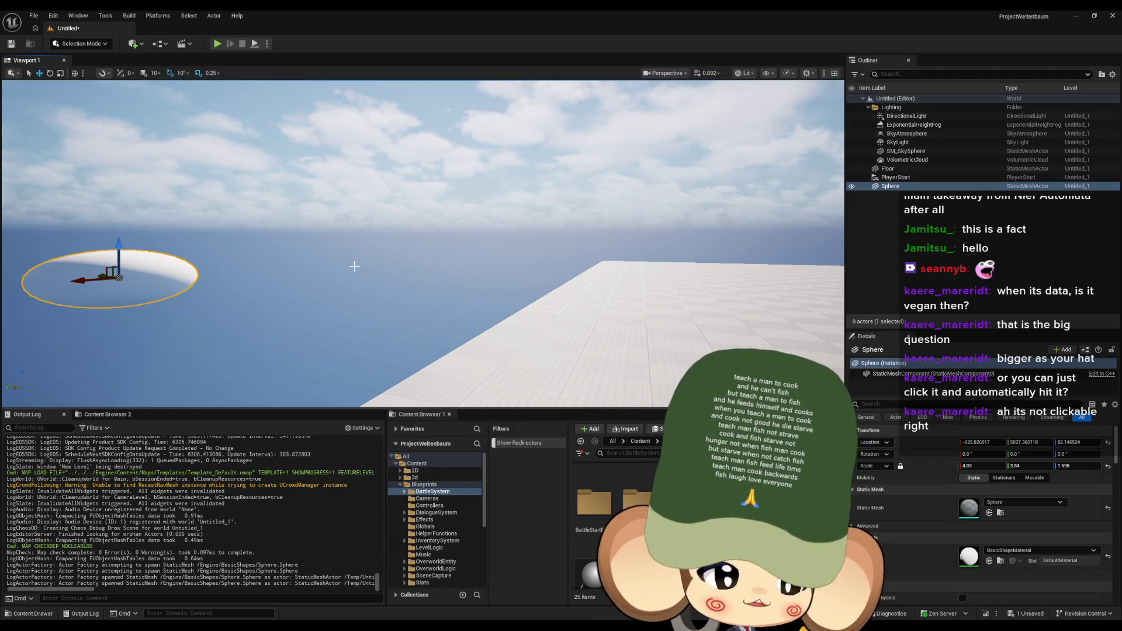
{"action": "mouse_move", "coordinate": [444, 273]}
{"action": "left_mouse_down"}
{"action": "mouse_move", "coordinate": [498, 290]}
{"action": "mouse_move", "coordinate": [533, 334]}
{"action": "left_mouse_up"}
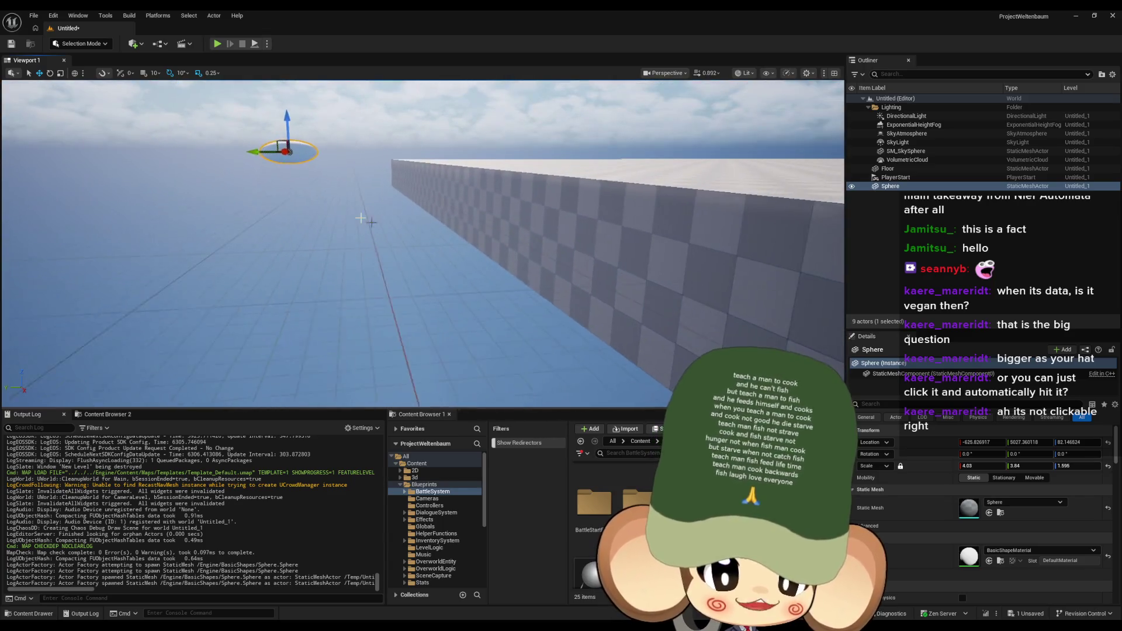
{"action": "mouse_move", "coordinate": [292, 123]}
{"action": "left_mouse_down"}
{"action": "mouse_move", "coordinate": [312, 369]}
{"action": "mouse_move", "coordinate": [324, 308]}
{"action": "mouse_move", "coordinate": [376, 306]}
{"action": "mouse_move", "coordinate": [386, 351]}
{"action": "mouse_move", "coordinate": [515, 198]}
{"action": "left_mouse_up"}
{"action": "left_click_drag", "start_coordinate": [410, 327], "coordinate": [372, 365]}
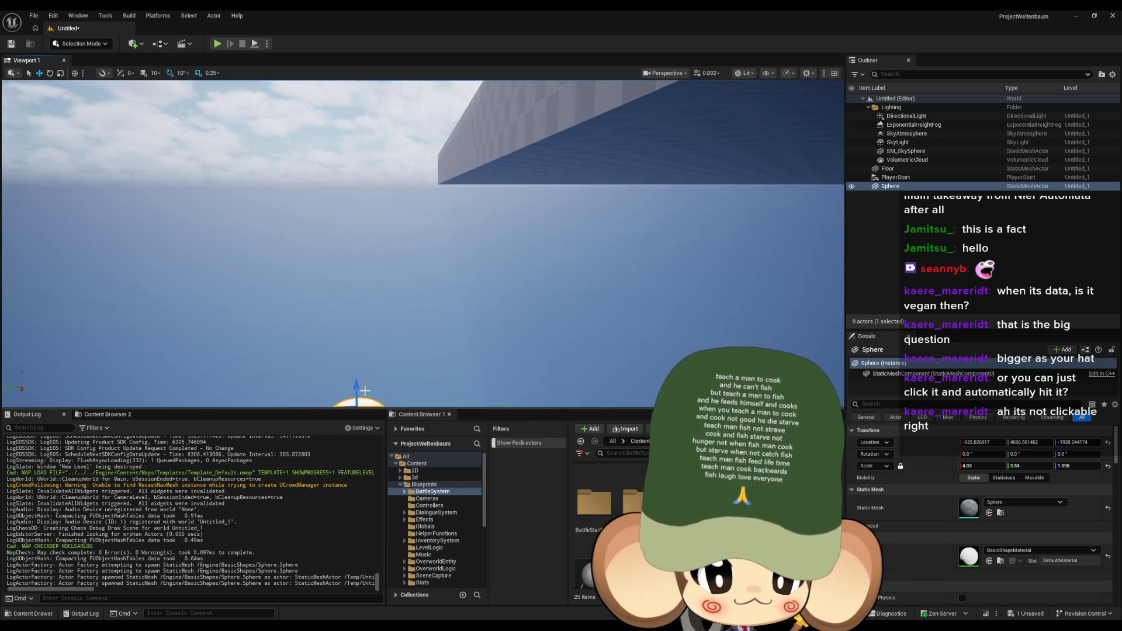
{"action": "mouse_move", "coordinate": [483, 228]}
{"action": "left_mouse_down"}
{"action": "mouse_move", "coordinate": [414, 275]}
{"action": "mouse_move", "coordinate": [392, 87]}
{"action": "left_mouse_up"}
{"action": "key", "text": "f"}
{"action": "left_click_drag", "start_coordinate": [421, 217], "coordinate": [412, 88]}
{"action": "key", "text": "f"}
{"action": "mouse_move", "coordinate": [427, 218]}
{"action": "left_mouse_down"}
{"action": "mouse_move", "coordinate": [425, 175]}
{"action": "mouse_move", "coordinate": [398, 171]}
{"action": "mouse_move", "coordinate": [409, 173]}
{"action": "left_mouse_up"}
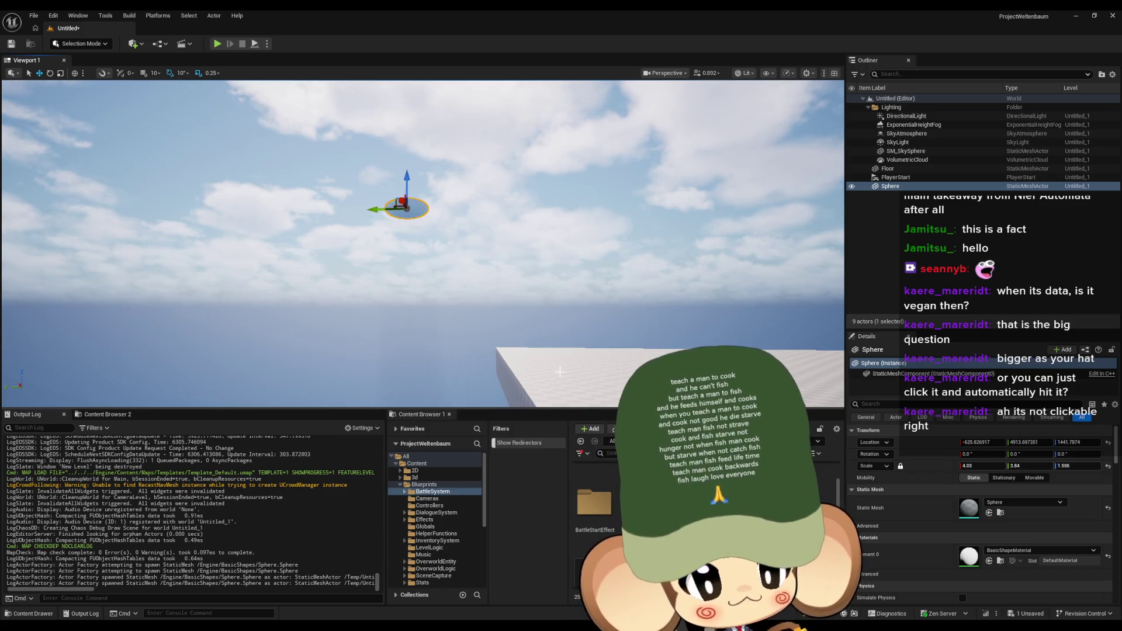
{"action": "mouse_move", "coordinate": [562, 328]}
{"action": "left_mouse_down"}
{"action": "mouse_move", "coordinate": [562, 361]}
{"action": "mouse_move", "coordinate": [513, 273]}
{"action": "left_mouse_up"}
{"action": "right_click", "coordinate": [513, 273]}
{"action": "left_click", "coordinate": [457, 285]}
{"action": "mouse_move", "coordinate": [385, 333]}
{"action": "left_mouse_down"}
{"action": "mouse_move", "coordinate": [356, 303]}
{"action": "mouse_move", "coordinate": [436, 288]}
{"action": "mouse_move", "coordinate": [436, 339]}
{"action": "mouse_move", "coordinate": [445, 284]}
{"action": "left_mouse_up"}
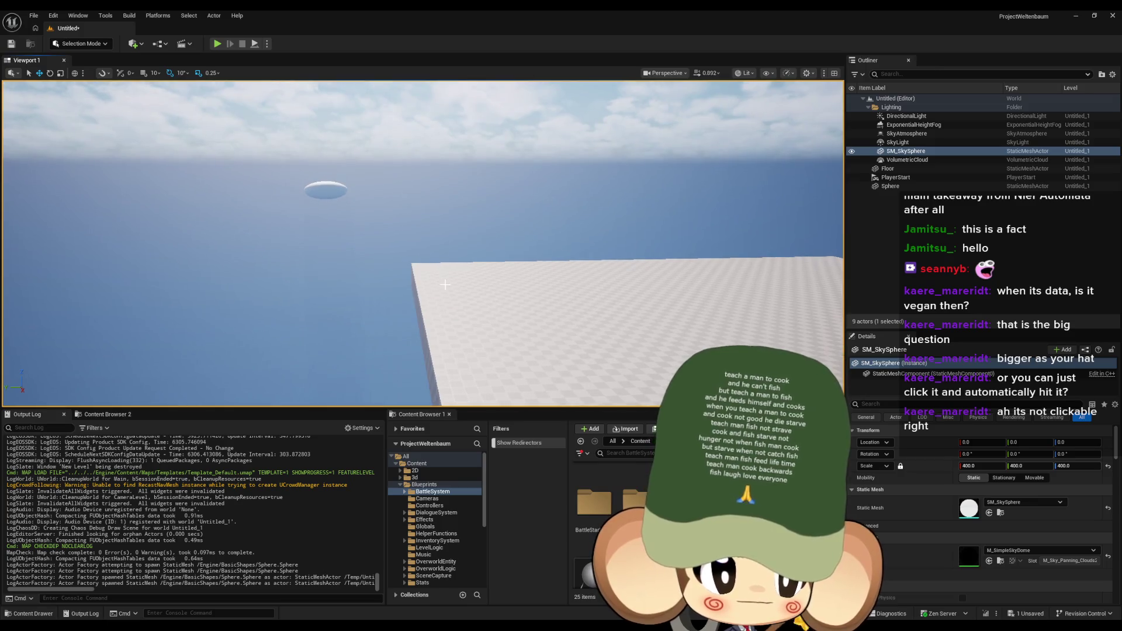
{"action": "left_click_drag", "start_coordinate": [547, 311], "coordinate": [548, 311]}
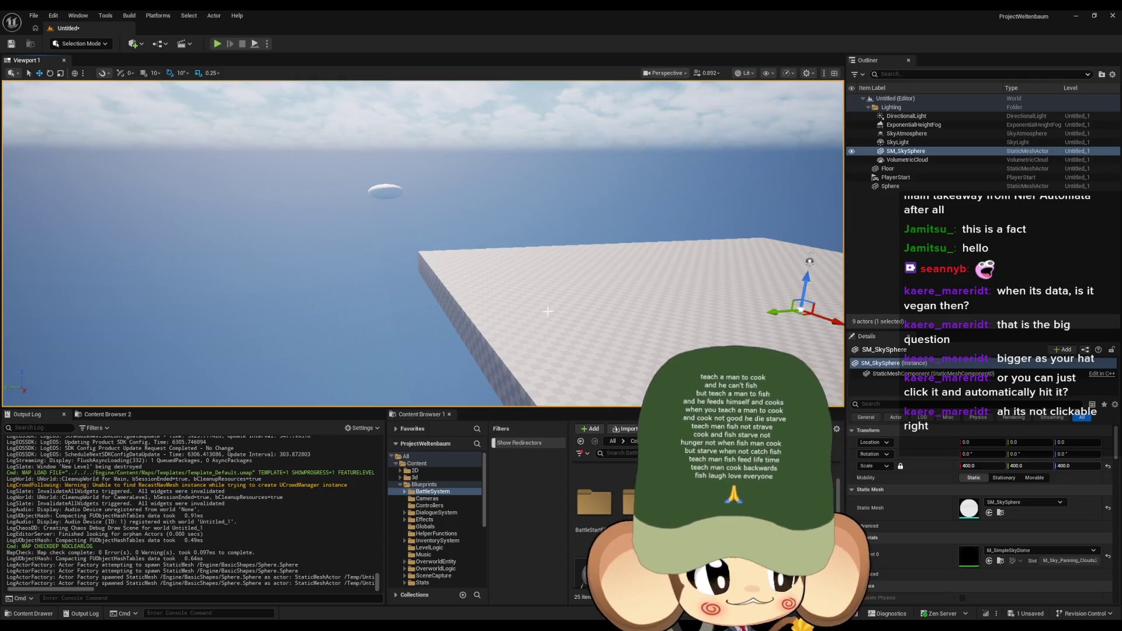
{"action": "mouse_move", "coordinate": [543, 311]}
{"action": "left_mouse_down"}
{"action": "mouse_move", "coordinate": [547, 303]}
{"action": "mouse_move", "coordinate": [449, 295]}
{"action": "mouse_move", "coordinate": [441, 268]}
{"action": "left_mouse_up"}
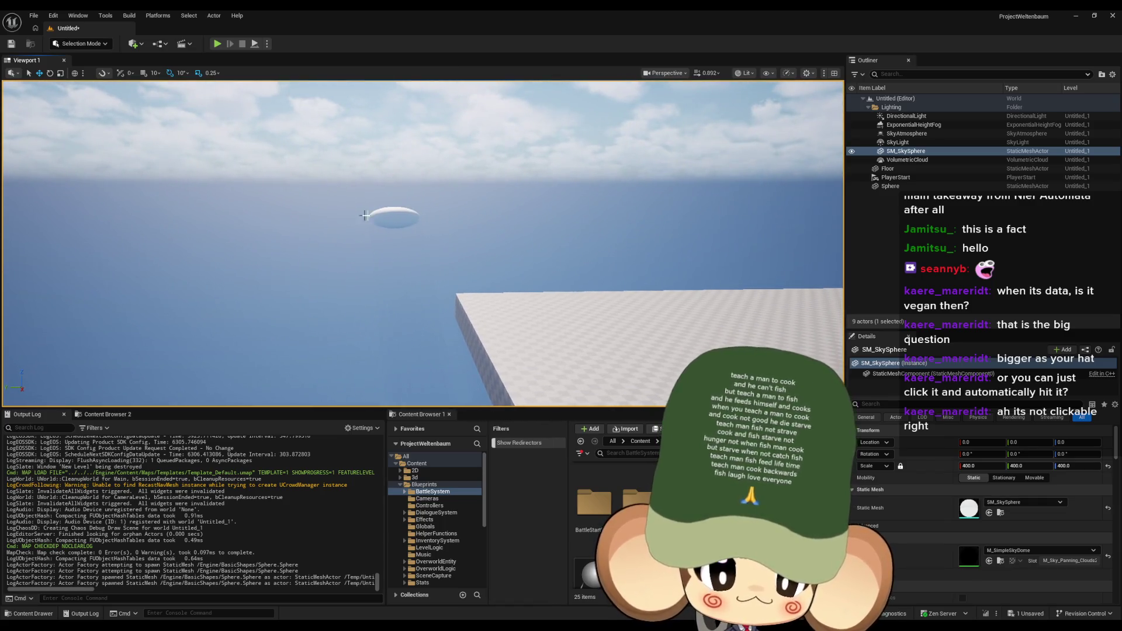
{"action": "left_click", "coordinate": [383, 216]}
{"action": "mouse_move", "coordinate": [382, 215]}
{"action": "left_mouse_down"}
{"action": "mouse_move", "coordinate": [368, 214]}
{"action": "mouse_move", "coordinate": [668, 183]}
{"action": "mouse_move", "coordinate": [659, 88]}
{"action": "mouse_move", "coordinate": [646, 90]}
{"action": "mouse_move", "coordinate": [809, 290]}
{"action": "mouse_move", "coordinate": [804, 310]}
{"action": "mouse_move", "coordinate": [766, 231]}
{"action": "mouse_move", "coordinate": [819, 205]}
{"action": "mouse_move", "coordinate": [665, 202]}
{"action": "mouse_move", "coordinate": [644, 184]}
{"action": "left_mouse_up"}
{"action": "mouse_move", "coordinate": [363, 160]}
{"action": "left_mouse_down"}
{"action": "mouse_move", "coordinate": [415, 218]}
{"action": "mouse_move", "coordinate": [380, 237]}
{"action": "mouse_move", "coordinate": [485, 258]}
{"action": "left_mouse_up"}
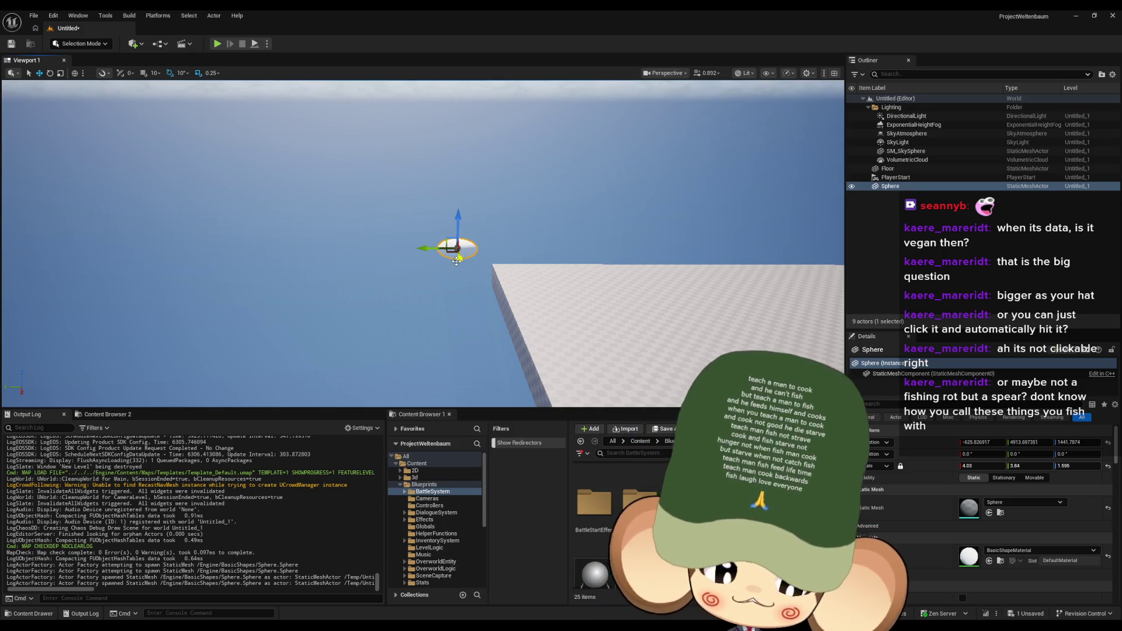
{"action": "left_click_drag", "start_coordinate": [483, 302], "coordinate": [496, 254]}
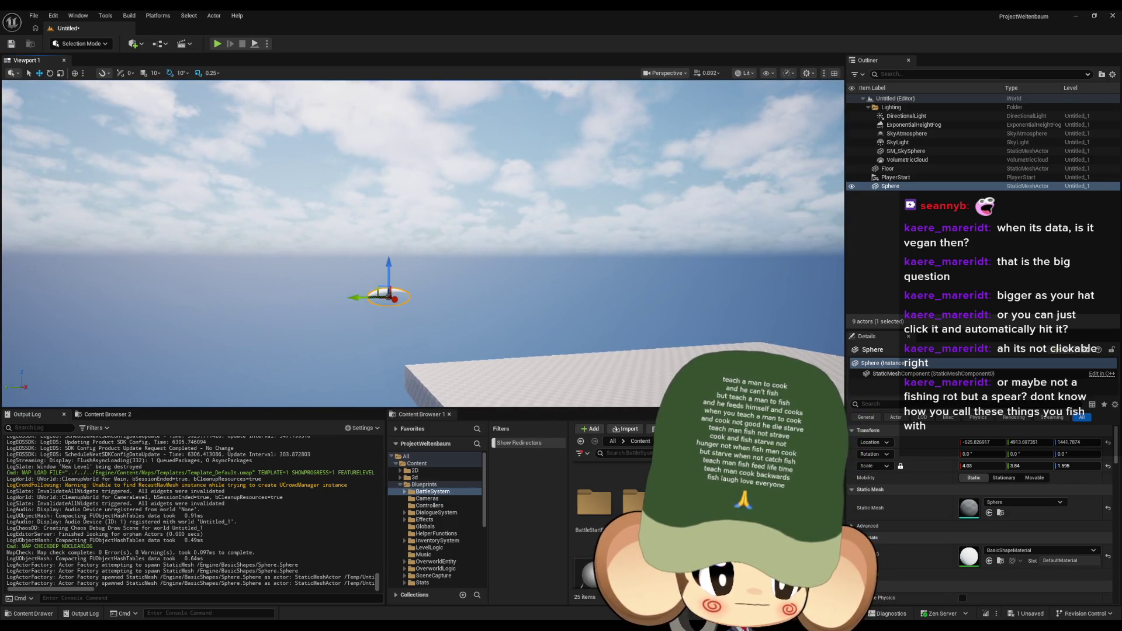
{"action": "left_click_drag", "start_coordinate": [497, 254], "coordinate": [485, 302]}
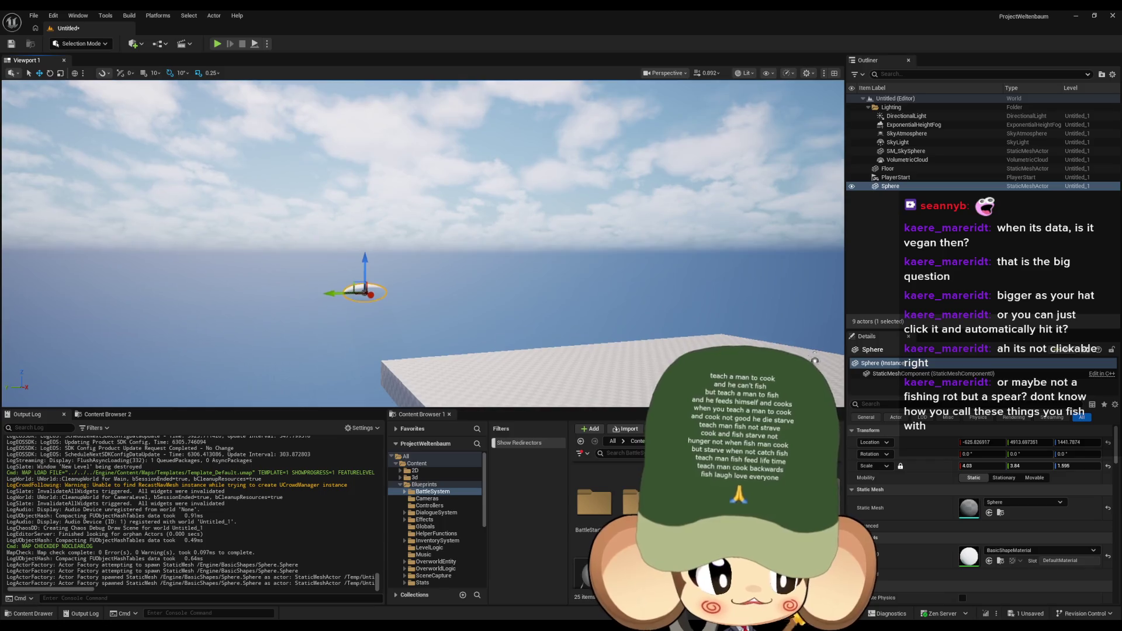
{"action": "left_click_drag", "start_coordinate": [485, 302], "coordinate": [496, 343]}
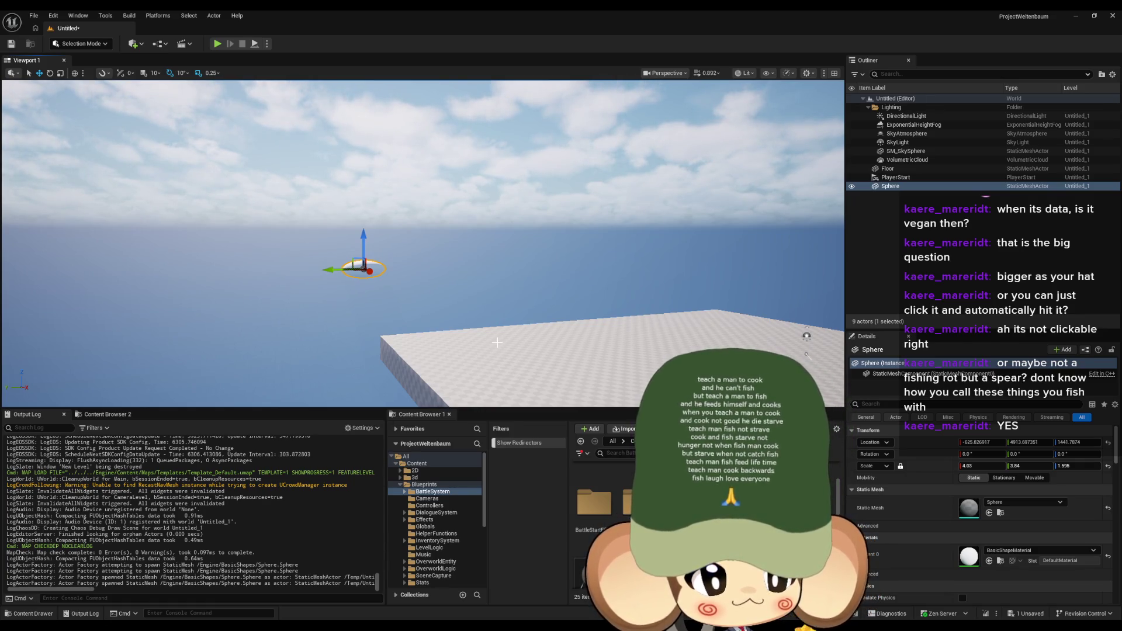
{"action": "mouse_move", "coordinate": [497, 342]}
{"action": "left_mouse_down"}
{"action": "mouse_move", "coordinate": [481, 346]}
{"action": "mouse_move", "coordinate": [476, 375]}
{"action": "mouse_move", "coordinate": [481, 341]}
{"action": "left_mouse_up"}
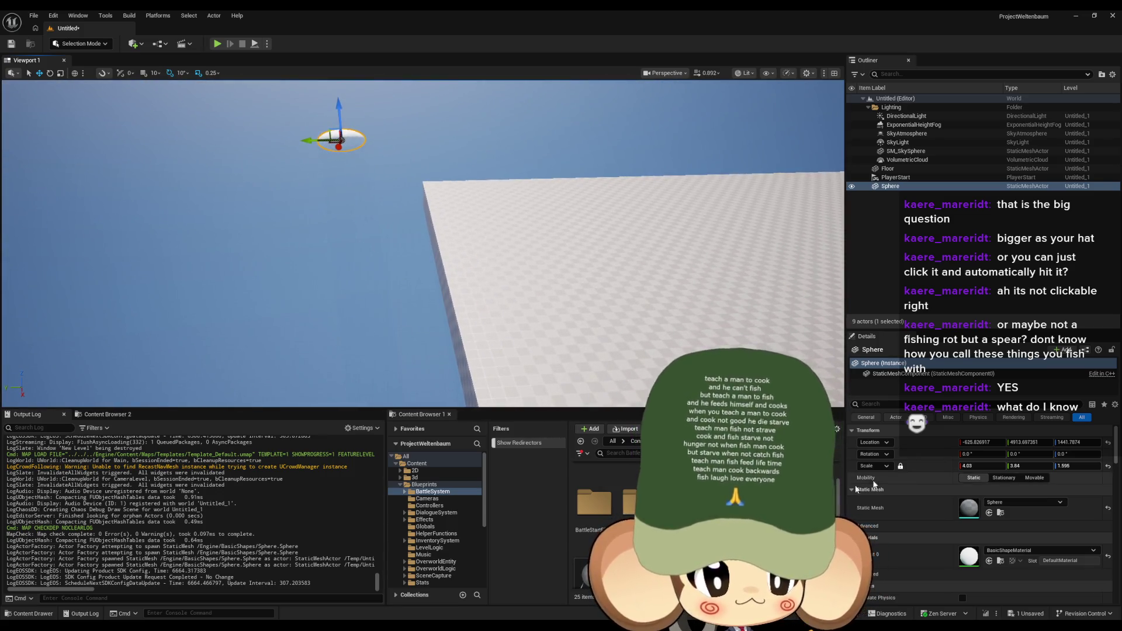
{"action": "left_click_drag", "start_coordinate": [979, 469], "coordinate": [1023, 469]}
Step: Lower the enlarged sphere to about height 719, orbit the view around it, then return to Paint
{"action": "left_click_drag", "start_coordinate": [584, 375], "coordinate": [585, 351]}
{"action": "left_click_drag", "start_coordinate": [398, 231], "coordinate": [398, 304]}
{"action": "mouse_move", "coordinate": [421, 245]}
{"action": "left_mouse_down"}
{"action": "mouse_move", "coordinate": [421, 222]}
{"action": "mouse_move", "coordinate": [398, 210]}
{"action": "mouse_move", "coordinate": [409, 216]}
{"action": "mouse_move", "coordinate": [363, 216]}
{"action": "mouse_move", "coordinate": [483, 291]}
{"action": "mouse_move", "coordinate": [567, 281]}
{"action": "left_mouse_up"}
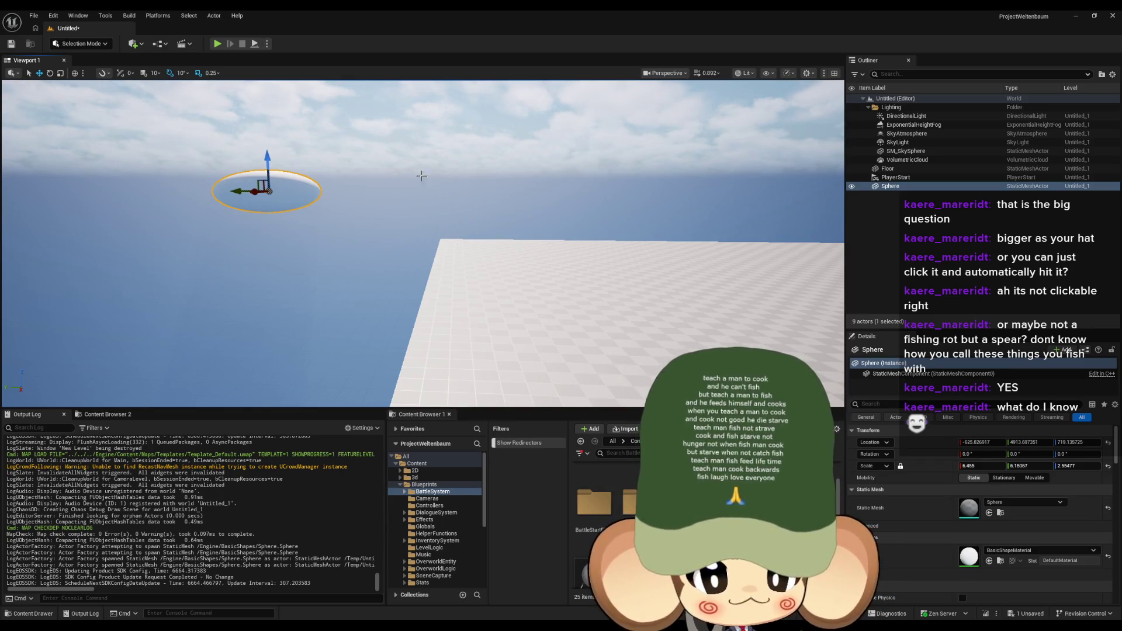
{"action": "left_click_drag", "start_coordinate": [360, 173], "coordinate": [533, 252]}
{"action": "mouse_move", "coordinate": [485, 197]}
{"action": "left_mouse_down"}
{"action": "mouse_move", "coordinate": [472, 307]}
{"action": "mouse_move", "coordinate": [505, 298]}
{"action": "mouse_move", "coordinate": [481, 251]}
{"action": "left_mouse_up"}
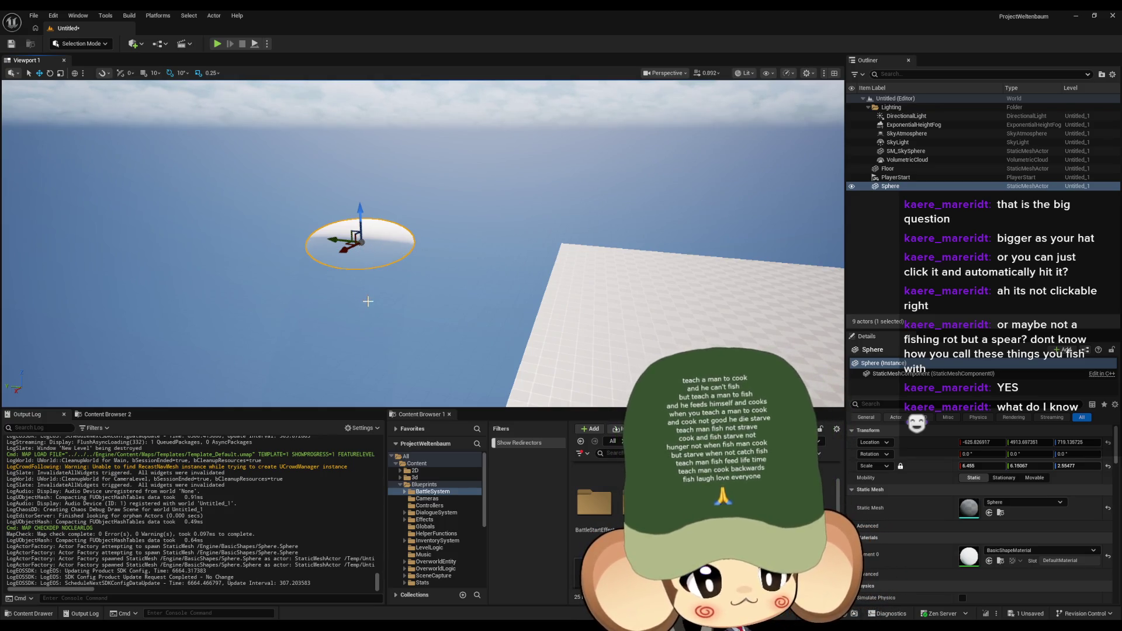
{"action": "mouse_move", "coordinate": [430, 300]}
{"action": "left_mouse_down"}
{"action": "mouse_move", "coordinate": [365, 256]}
{"action": "mouse_move", "coordinate": [426, 323]}
{"action": "left_mouse_up"}
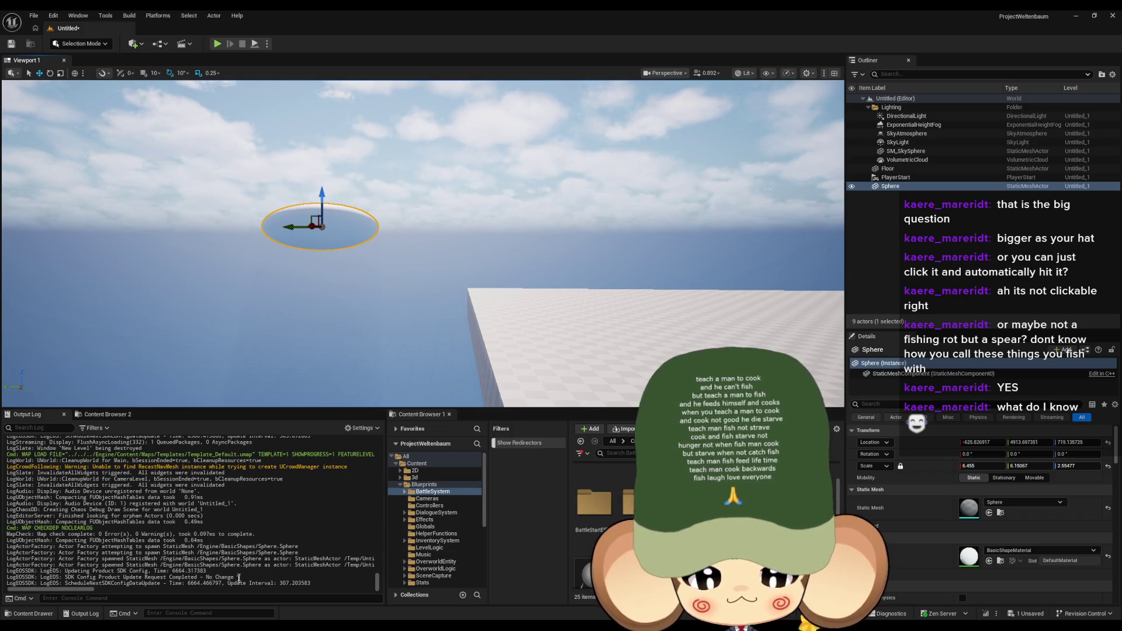
{"action": "left_click", "coordinate": [302, 618]}
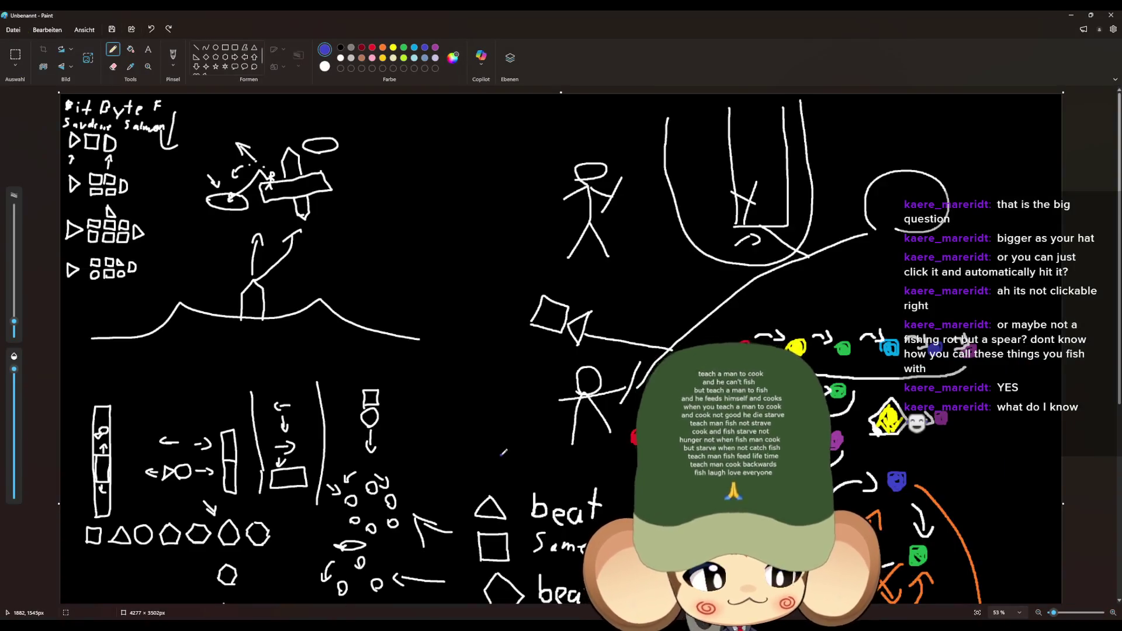
Step: Zoom out and drag the canvas's right edge to widen it to 7162 px
{"action": "scroll", "coordinate": [504, 453], "scroll_direction": "down", "scroll_amount": 5}
{"action": "scroll", "coordinate": [512, 432], "scroll_direction": "down", "scroll_amount": 3}
{"action": "scroll", "coordinate": [512, 430], "scroll_direction": "down", "scroll_amount": 2}
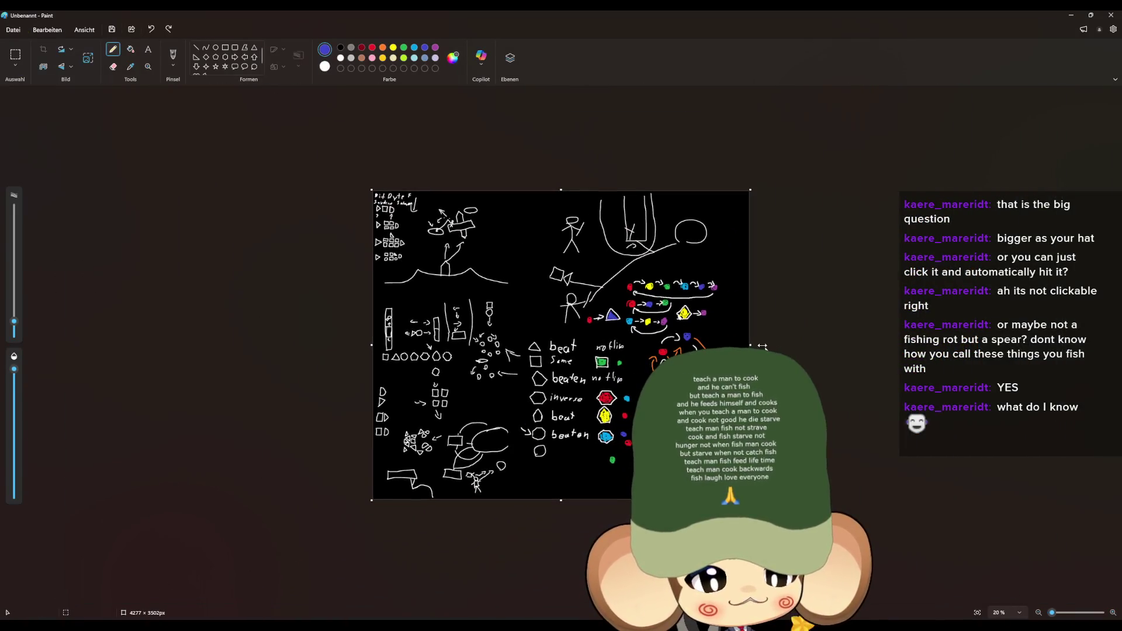
{"action": "left_click_drag", "start_coordinate": [753, 347], "coordinate": [1006, 346]}
Step: Fill the new white area black, then use the Pencil to start the platform's left and top edges
{"action": "left_click", "coordinate": [131, 49]}
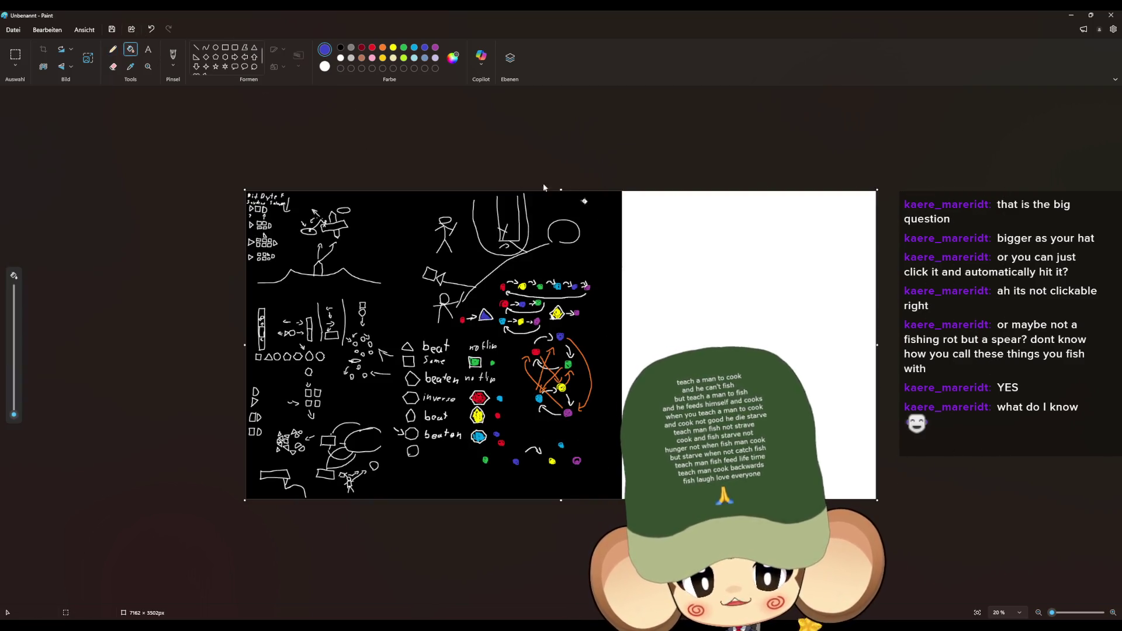
{"action": "left_click", "coordinate": [340, 48]}
{"action": "left_click", "coordinate": [726, 271]}
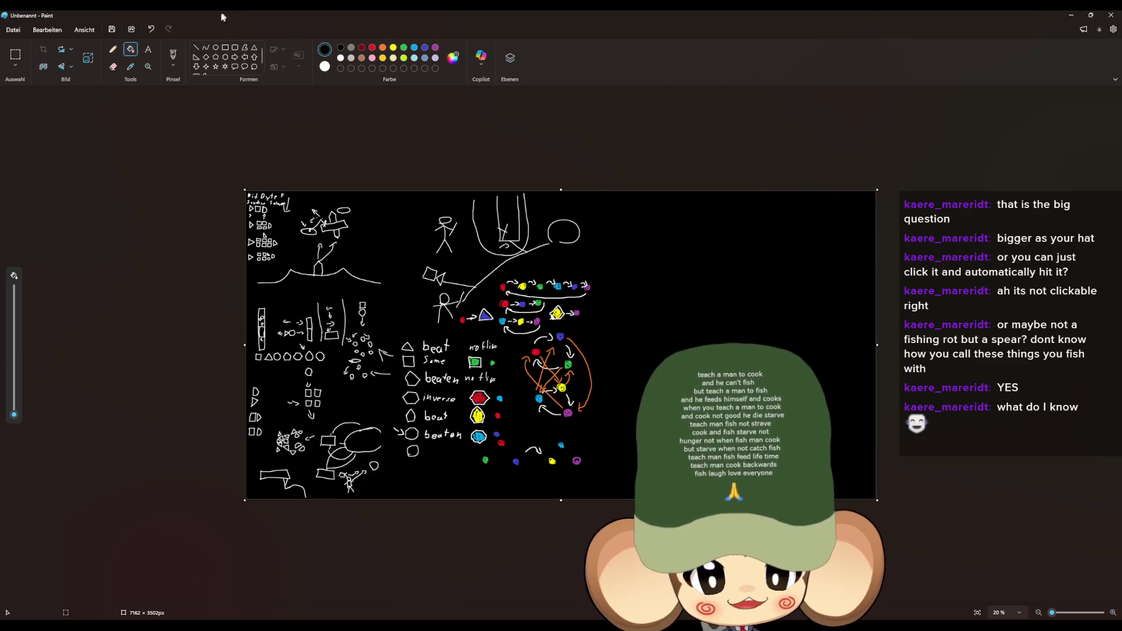
{"action": "left_click", "coordinate": [113, 49]}
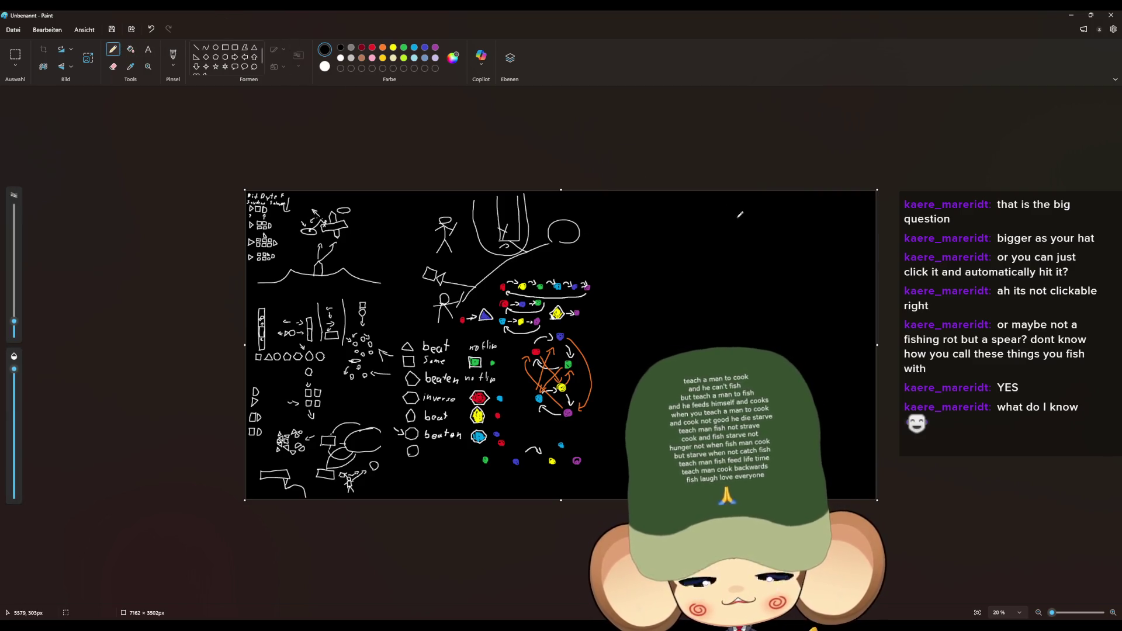
{"action": "scroll", "coordinate": [822, 264], "scroll_direction": "up", "scroll_amount": 3, "text": "ctrl"}
{"action": "mouse_move", "coordinate": [557, 377]}
{"action": "left_mouse_down"}
{"action": "mouse_move", "coordinate": [556, 332]}
{"action": "mouse_move", "coordinate": [660, 337]}
{"action": "left_mouse_up"}
Step: Finish the platform's bottom edge and sketch the figure's legs, undoing a stray stroke
{"action": "left_click_drag", "start_coordinate": [648, 379], "coordinate": [552, 377]}
{"action": "mouse_move", "coordinate": [747, 333]}
{"action": "left_mouse_down"}
{"action": "mouse_move", "coordinate": [776, 306]}
{"action": "mouse_move", "coordinate": [767, 226]}
{"action": "mouse_move", "coordinate": [776, 263]}
{"action": "mouse_move", "coordinate": [762, 264]}
{"action": "mouse_move", "coordinate": [761, 246]}
{"action": "mouse_move", "coordinate": [777, 246]}
{"action": "mouse_move", "coordinate": [769, 257]}
{"action": "mouse_move", "coordinate": [777, 245]}
{"action": "mouse_move", "coordinate": [769, 233]}
{"action": "mouse_move", "coordinate": [754, 239]}
{"action": "mouse_move", "coordinate": [788, 242]}
{"action": "mouse_move", "coordinate": [789, 228]}
{"action": "mouse_move", "coordinate": [802, 244]}
{"action": "mouse_move", "coordinate": [781, 221]}
{"action": "mouse_move", "coordinate": [812, 240]}
{"action": "mouse_move", "coordinate": [786, 253]}
{"action": "mouse_move", "coordinate": [737, 237]}
{"action": "mouse_move", "coordinate": [725, 245]}
{"action": "mouse_move", "coordinate": [737, 226]}
{"action": "mouse_move", "coordinate": [708, 251]}
{"action": "mouse_move", "coordinate": [748, 250]}
{"action": "mouse_move", "coordinate": [770, 216]}
{"action": "mouse_move", "coordinate": [748, 201]}
{"action": "left_mouse_up"}
{"action": "key", "text": "ctrl+z"}
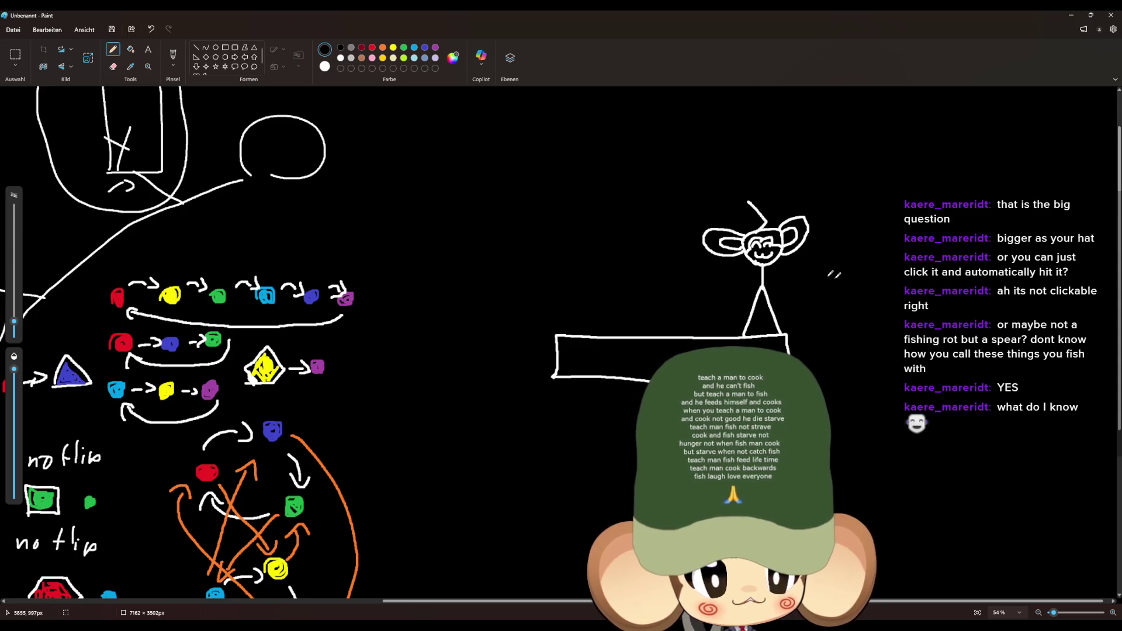
{"action": "scroll", "coordinate": [830, 272], "scroll_direction": "up", "scroll_amount": 4}
Step: Use dark red with a thinner pencil for the cheeks, then return to black at 13px
{"action": "left_click", "coordinate": [362, 47]}
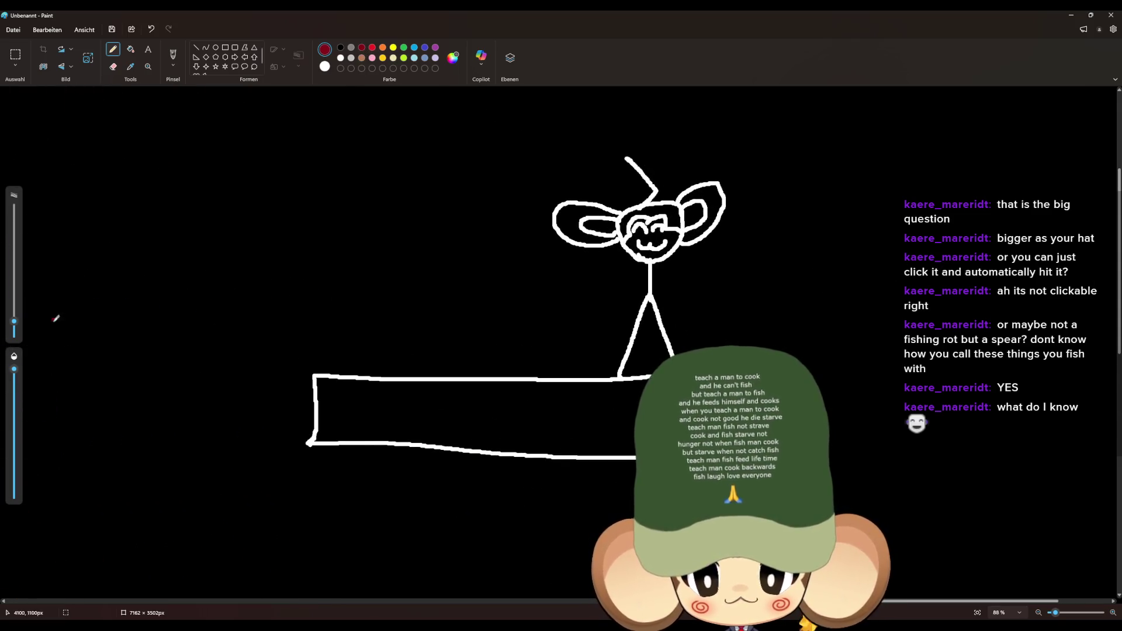
{"action": "left_click_drag", "start_coordinate": [14, 322], "coordinate": [14, 333]}
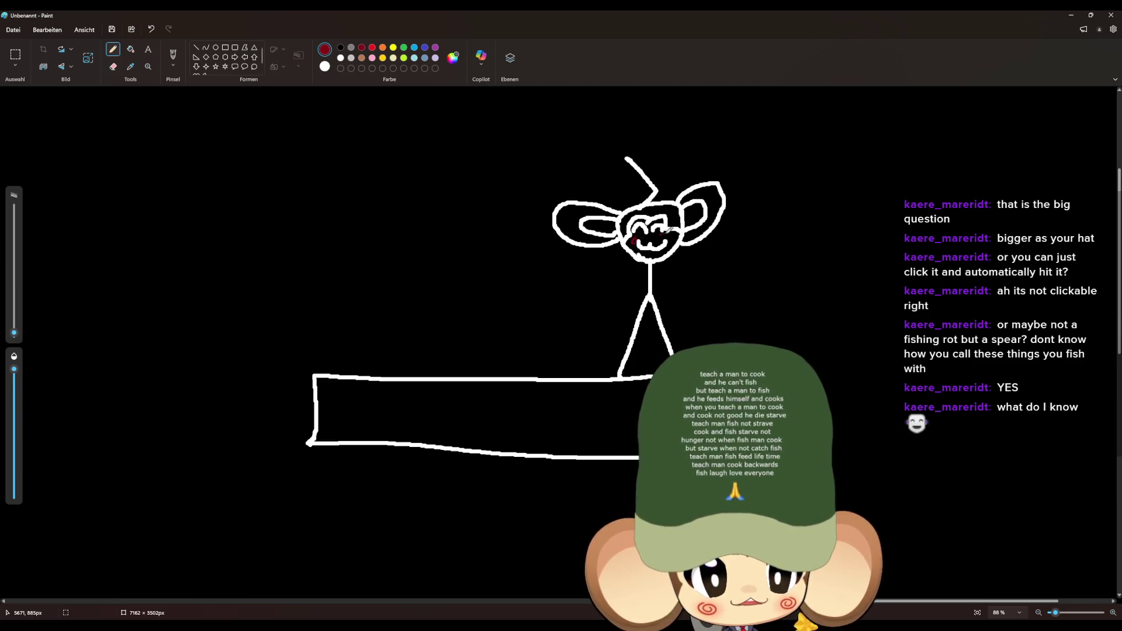
{"action": "scroll", "coordinate": [616, 311], "scroll_direction": "down", "scroll_amount": 2}
{"action": "scroll", "coordinate": [617, 311], "scroll_direction": "up", "scroll_amount": 3}
{"action": "left_click", "coordinate": [341, 47]}
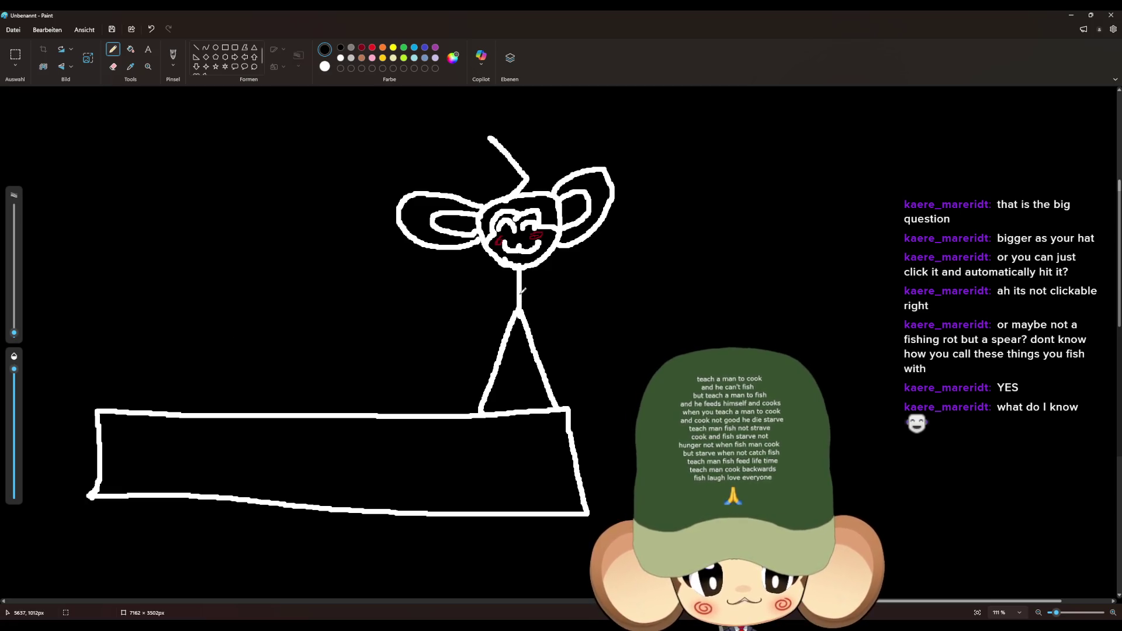
{"action": "left_click_drag", "start_coordinate": [14, 333], "coordinate": [14, 328]}
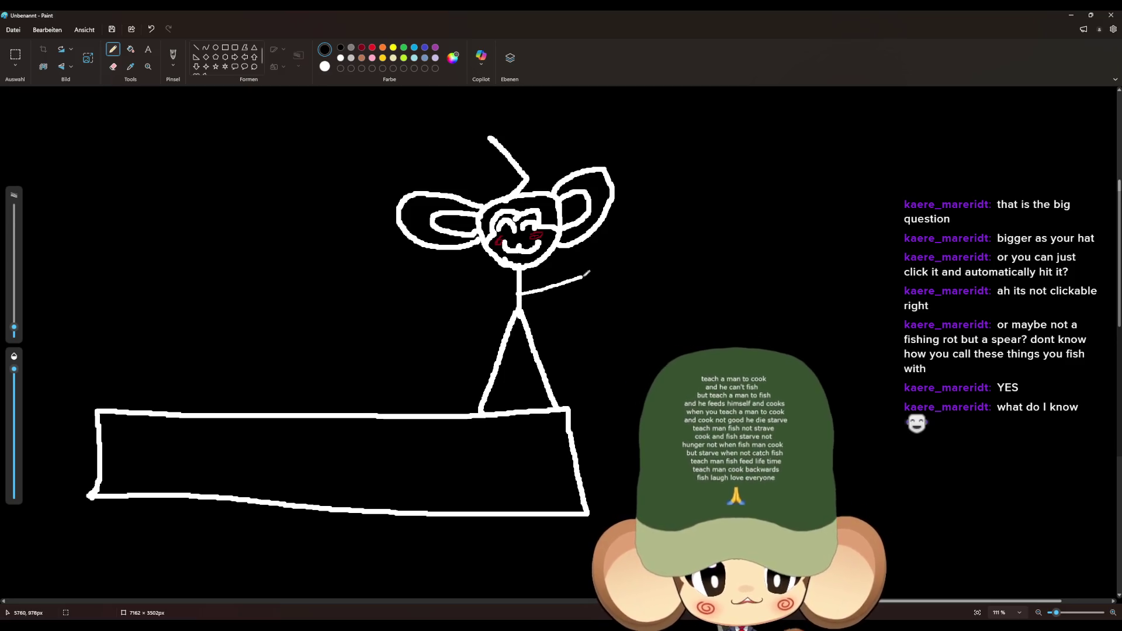
{"action": "left_click_drag", "start_coordinate": [14, 329], "coordinate": [17, 321]}
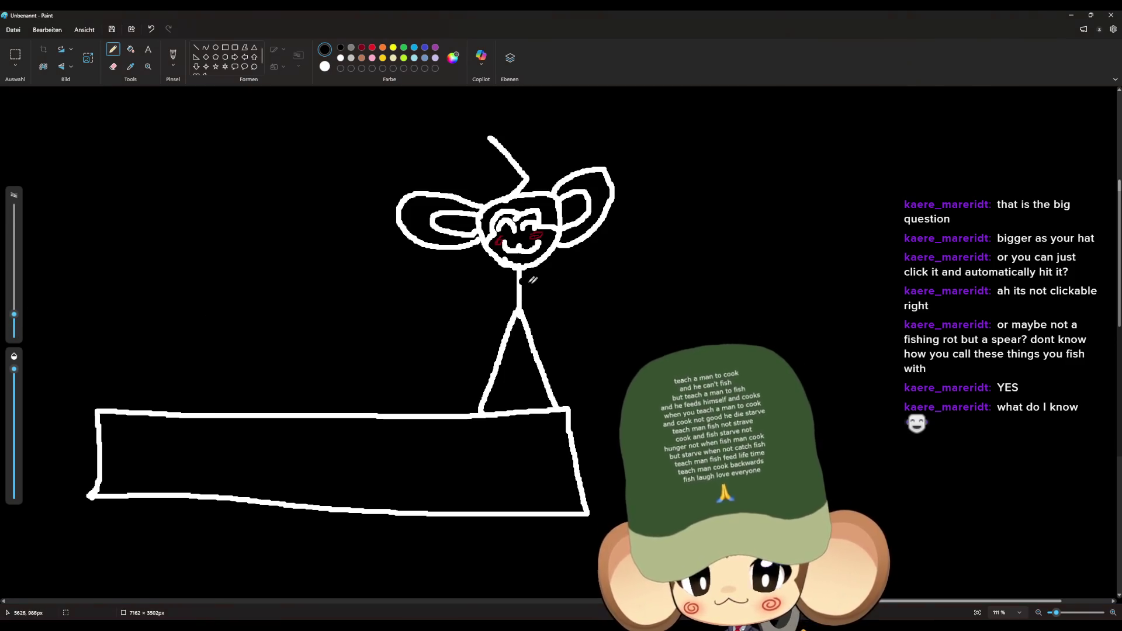
Step: Draw the figure's right arm and a long fishing rod angled up from the hand
{"action": "mouse_move", "coordinate": [518, 292]}
{"action": "left_mouse_down"}
{"action": "mouse_move", "coordinate": [606, 268]}
{"action": "mouse_move", "coordinate": [485, 308]}
{"action": "left_mouse_up"}
{"action": "left_click_drag", "start_coordinate": [574, 329], "coordinate": [693, 133]}
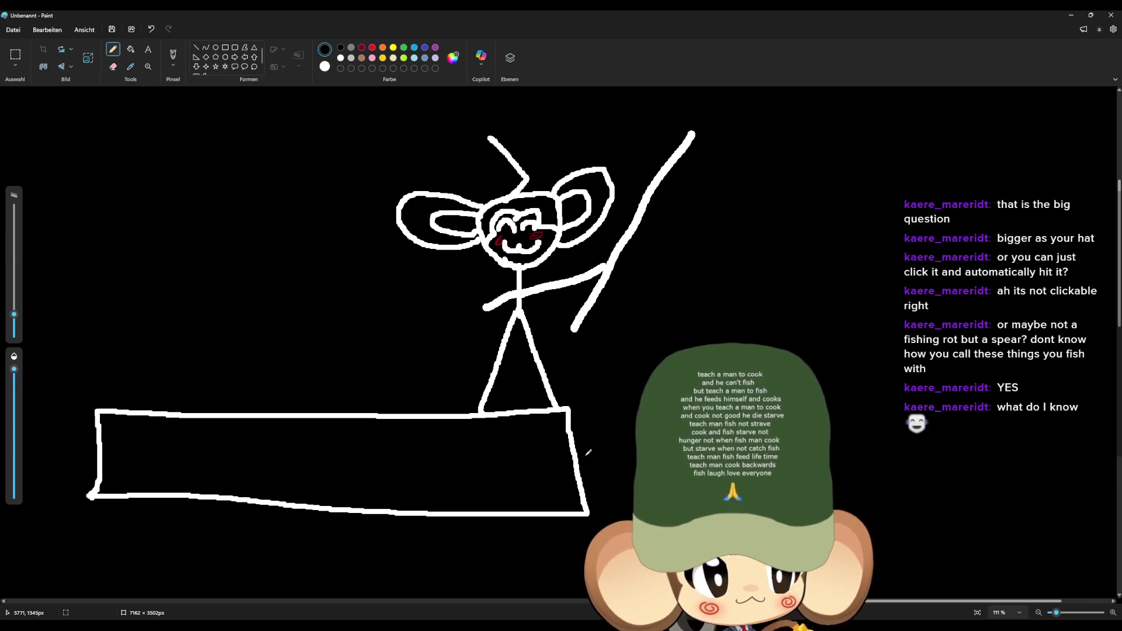
{"action": "scroll", "coordinate": [590, 452], "scroll_direction": "down", "scroll_amount": 5}
{"action": "scroll", "coordinate": [837, 348], "scroll_direction": "up", "scroll_amount": 4}
{"action": "scroll", "coordinate": [836, 348], "scroll_direction": "down", "scroll_amount": 4}
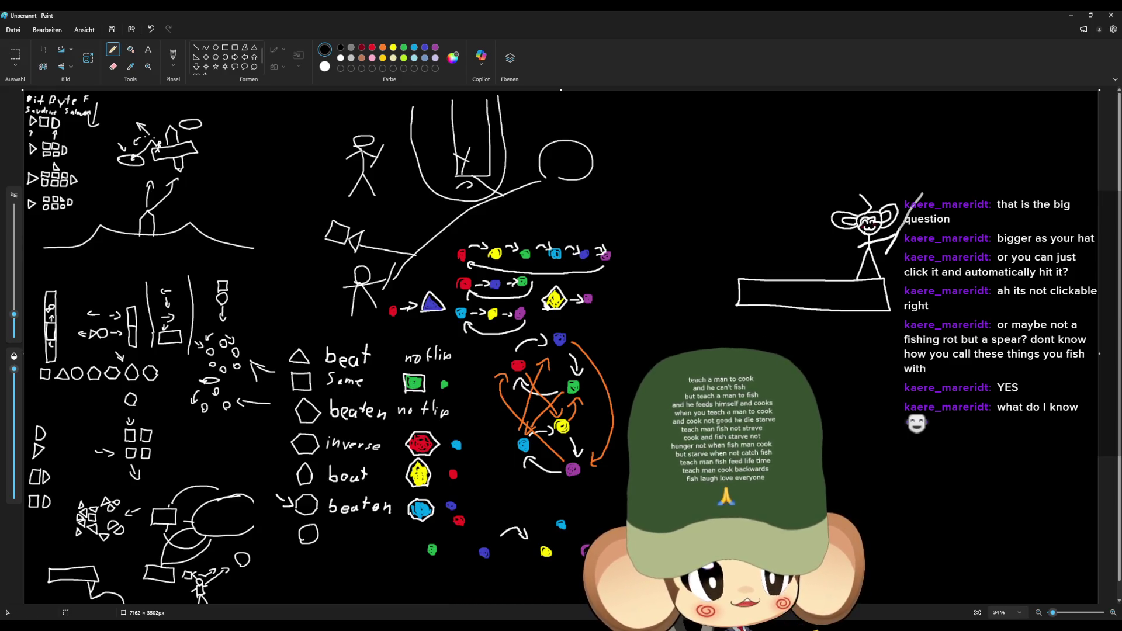
{"action": "scroll", "coordinate": [628, 354], "scroll_direction": "up", "scroll_amount": 5}
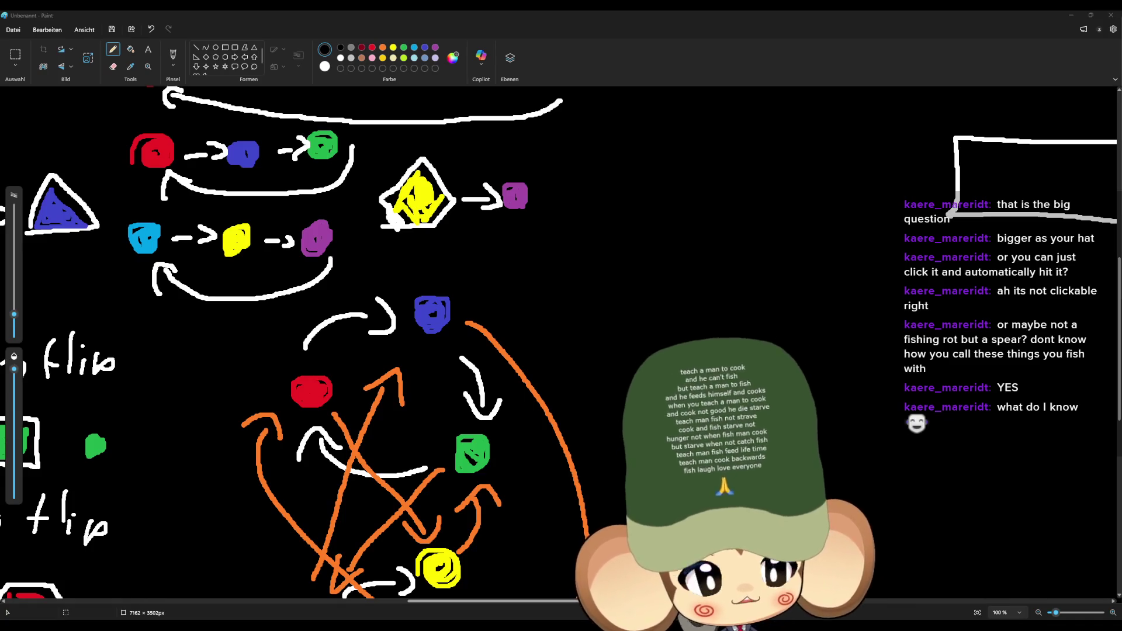
Step: Zoom out and widen the canvas from 7162 to 10531 px
{"action": "scroll", "coordinate": [752, 209], "scroll_direction": "down", "scroll_amount": 5}
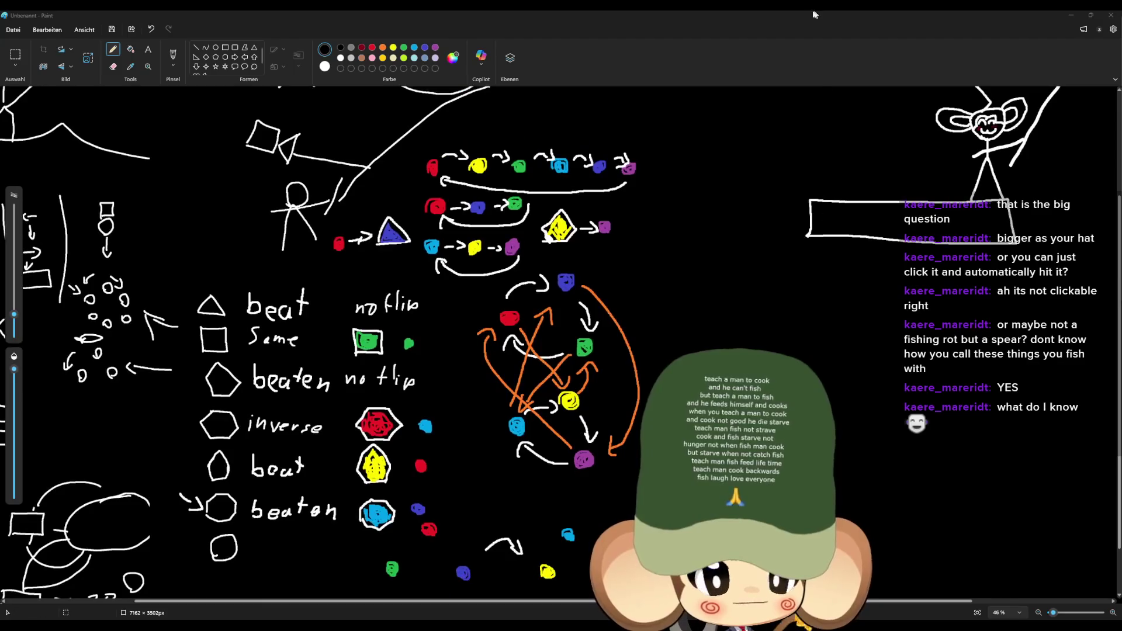
{"action": "scroll", "coordinate": [1072, 230], "scroll_direction": "up", "scroll_amount": 2}
{"action": "scroll", "coordinate": [551, 451], "scroll_direction": "down", "scroll_amount": 3}
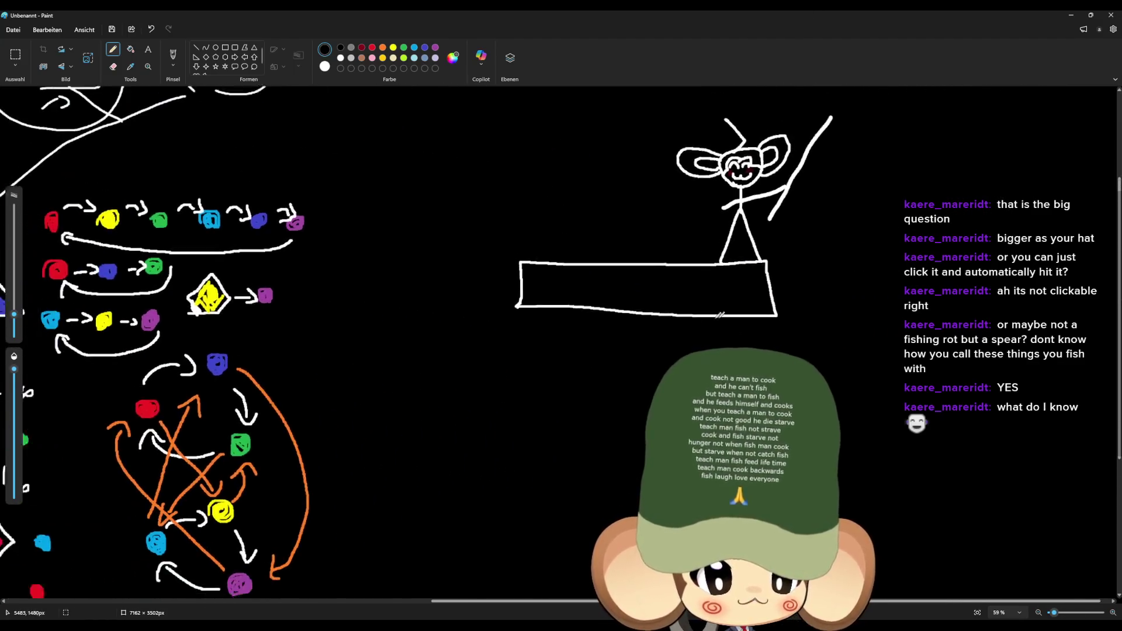
{"action": "scroll", "coordinate": [551, 450], "scroll_direction": "down", "scroll_amount": 5}
{"action": "left_click_drag", "start_coordinate": [719, 345], "coordinate": [866, 344]}
Step: Fill the new strip black, then draw a ground line to the right of the platform with the Pencil
{"action": "left_click", "coordinate": [131, 49]}
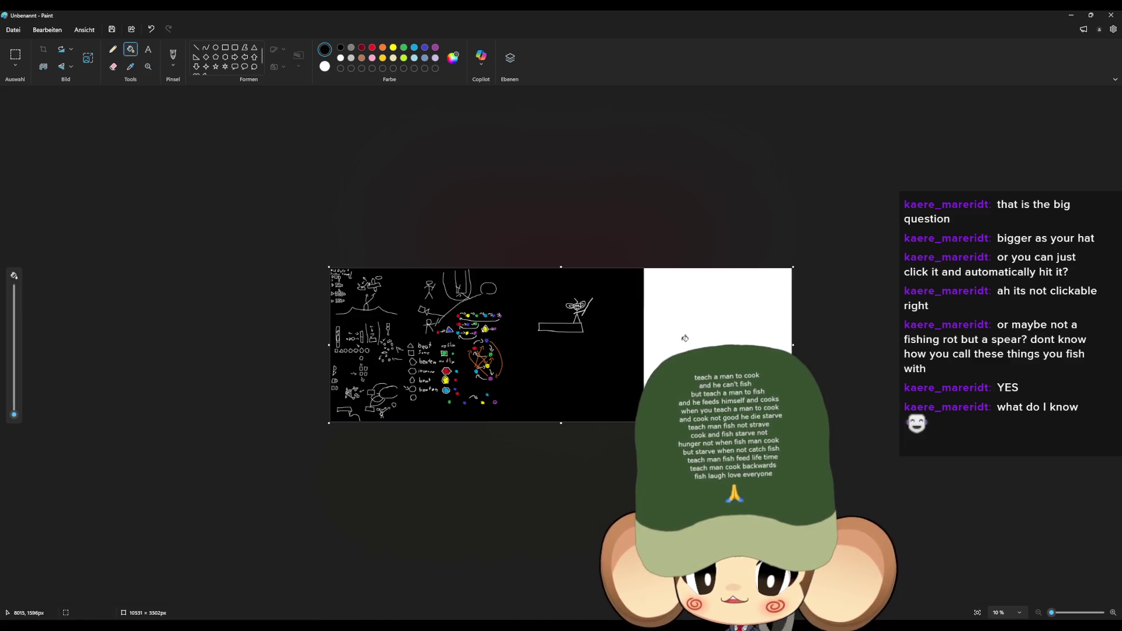
{"action": "left_click", "coordinate": [684, 338]}
{"action": "scroll", "coordinate": [707, 316], "scroll_direction": "up", "scroll_amount": 5}
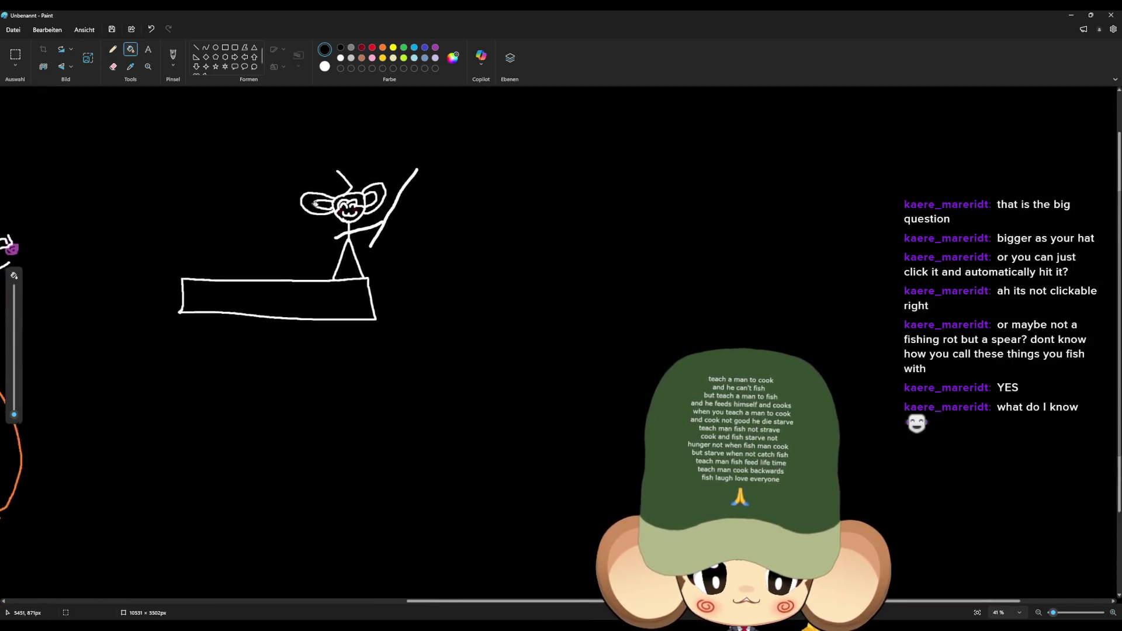
{"action": "left_click", "coordinate": [112, 49]}
{"action": "scroll", "coordinate": [503, 318], "scroll_direction": "up", "scroll_amount": 2}
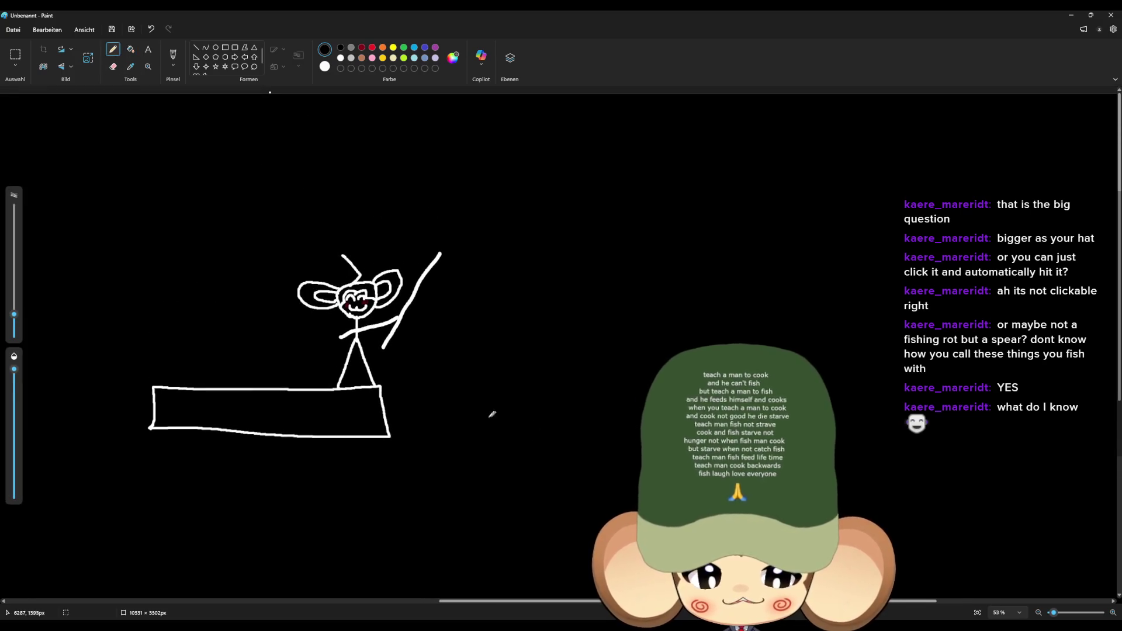
{"action": "left_click_drag", "start_coordinate": [451, 415], "coordinate": [890, 404]}
{"action": "mouse_move", "coordinate": [440, 253]}
{"action": "left_mouse_down"}
{"action": "mouse_move", "coordinate": [494, 322]}
{"action": "mouse_move", "coordinate": [573, 377]}
{"action": "mouse_move", "coordinate": [654, 403]}
{"action": "left_mouse_up"}
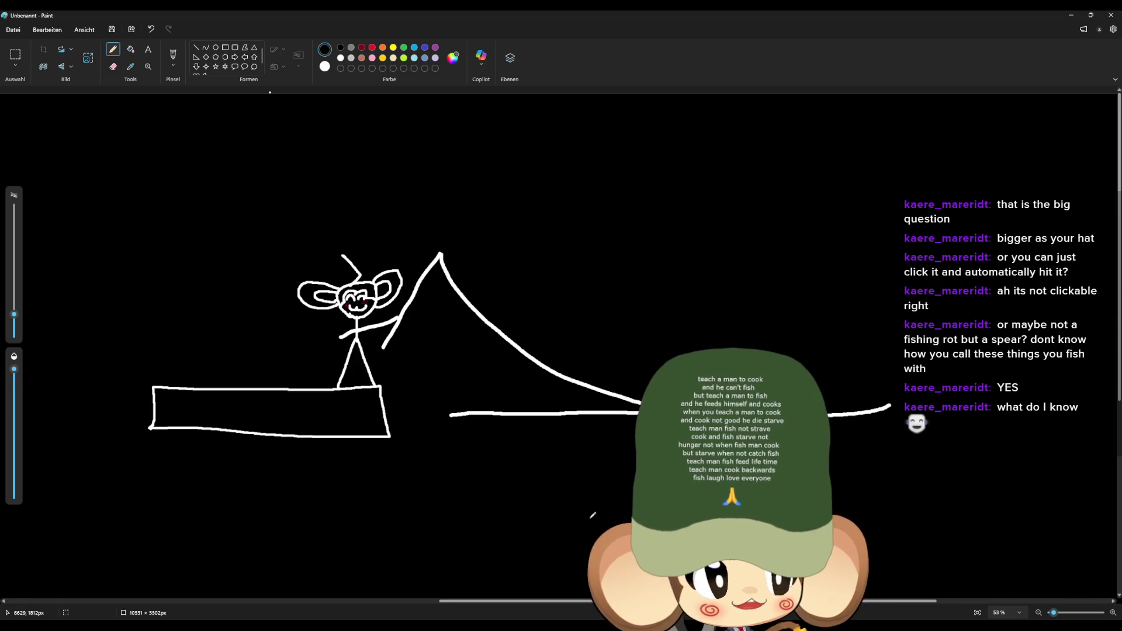
{"action": "scroll", "coordinate": [583, 516], "scroll_direction": "down", "scroll_amount": 5, "text": "ctrl"}
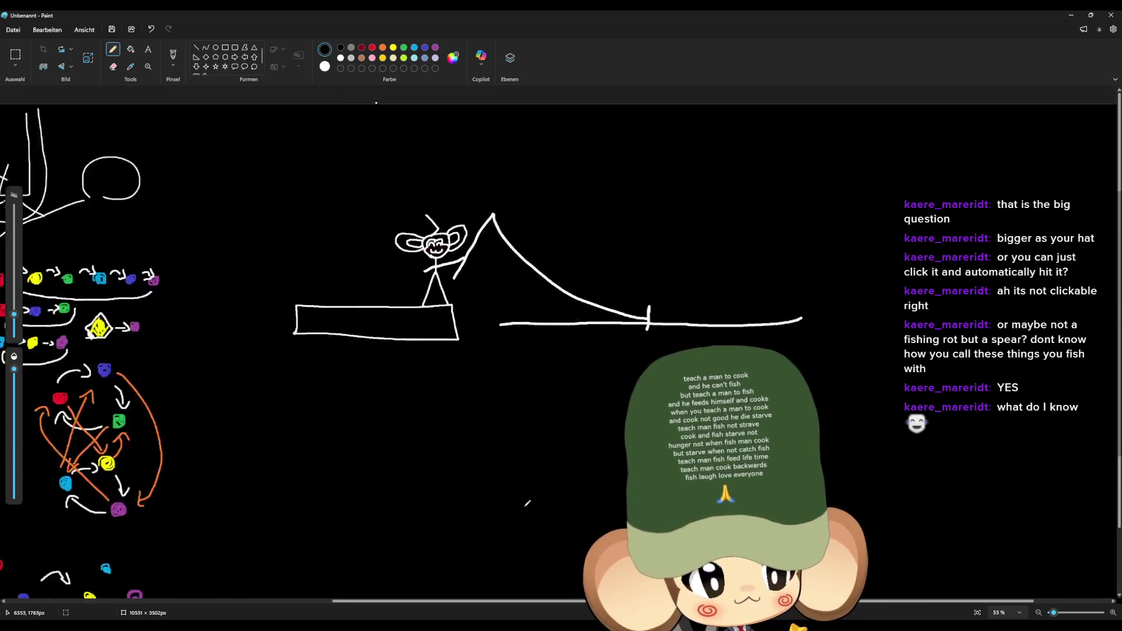
{"action": "scroll", "coordinate": [828, 257], "scroll_direction": "up", "scroll_amount": 1, "text": "ctrl"}
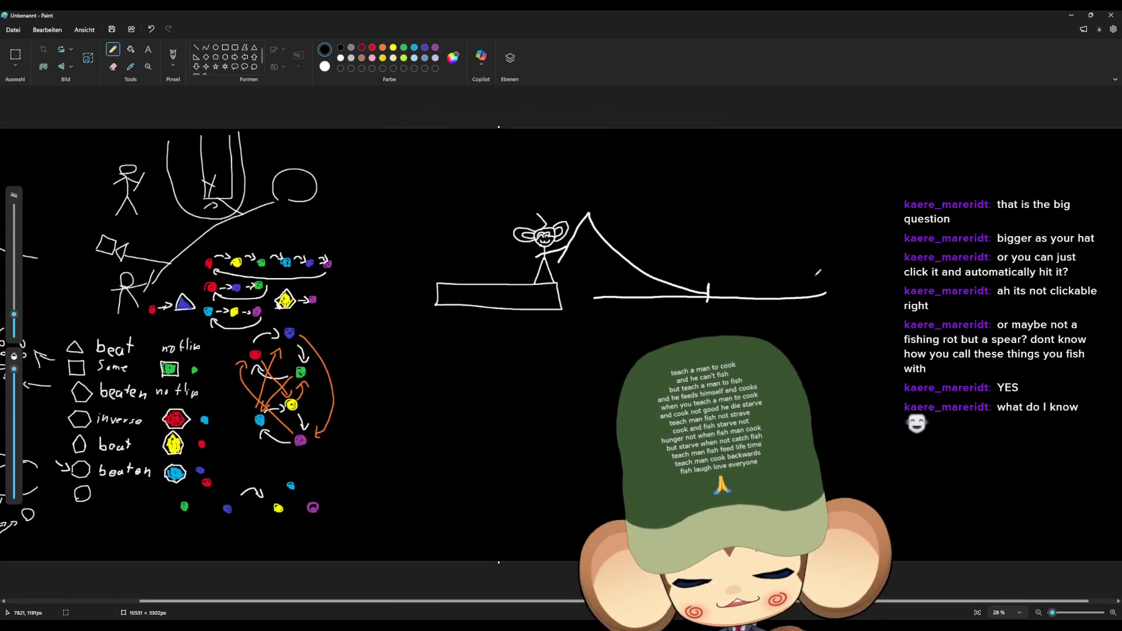
{"action": "key", "text": "ctrl+z"}
{"action": "key", "text": "ctrl+z"}
{"action": "key", "text": "ctrl+z"}
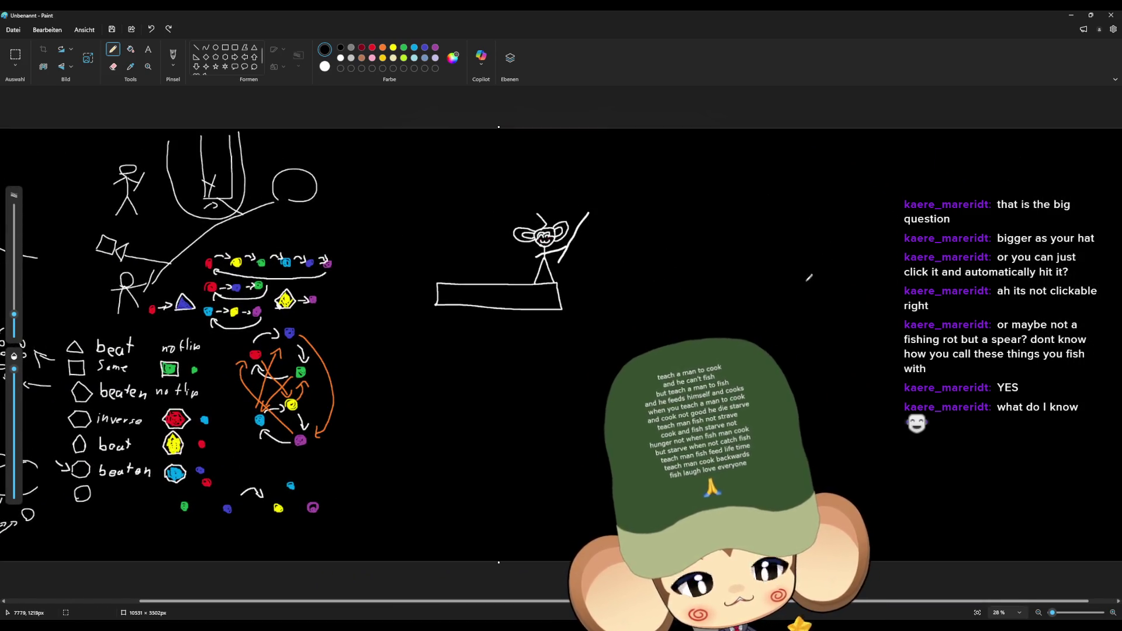
Step: Draw an oval pool right of the figure, sketch a rod line from the raised arm, then undo it
{"action": "mouse_move", "coordinate": [734, 204]}
{"action": "left_mouse_down"}
{"action": "mouse_move", "coordinate": [654, 171]}
{"action": "mouse_move", "coordinate": [730, 158]}
{"action": "mouse_move", "coordinate": [842, 162]}
{"action": "mouse_move", "coordinate": [783, 197]}
{"action": "mouse_move", "coordinate": [729, 205]}
{"action": "left_mouse_up"}
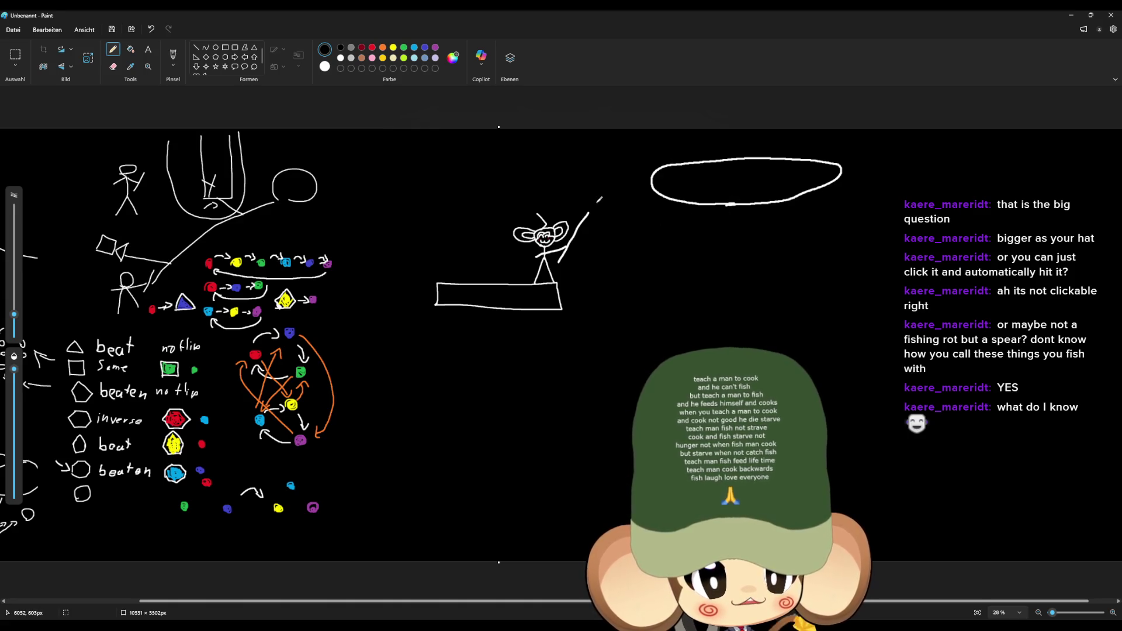
{"action": "mouse_move", "coordinate": [560, 218]}
{"action": "left_mouse_down"}
{"action": "mouse_move", "coordinate": [607, 134]}
{"action": "mouse_move", "coordinate": [686, 139]}
{"action": "mouse_move", "coordinate": [697, 165]}
{"action": "mouse_move", "coordinate": [693, 154]}
{"action": "mouse_move", "coordinate": [696, 167]}
{"action": "mouse_move", "coordinate": [696, 158]}
{"action": "mouse_move", "coordinate": [595, 206]}
{"action": "mouse_move", "coordinate": [600, 217]}
{"action": "mouse_move", "coordinate": [634, 217]}
{"action": "mouse_move", "coordinate": [621, 197]}
{"action": "mouse_move", "coordinate": [695, 164]}
{"action": "left_mouse_up"}
{"action": "key", "text": "ctrl+z"}
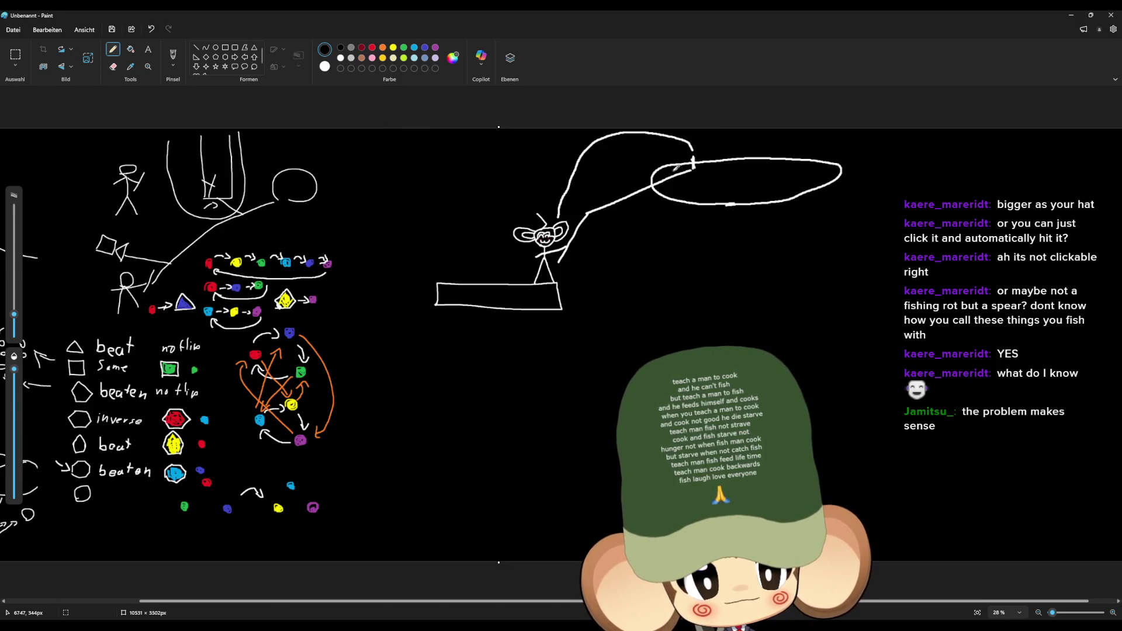
Step: Draw a short stroke where the fishing line meets the oval's left end
{"action": "left_click_drag", "start_coordinate": [681, 155], "coordinate": [657, 169]}
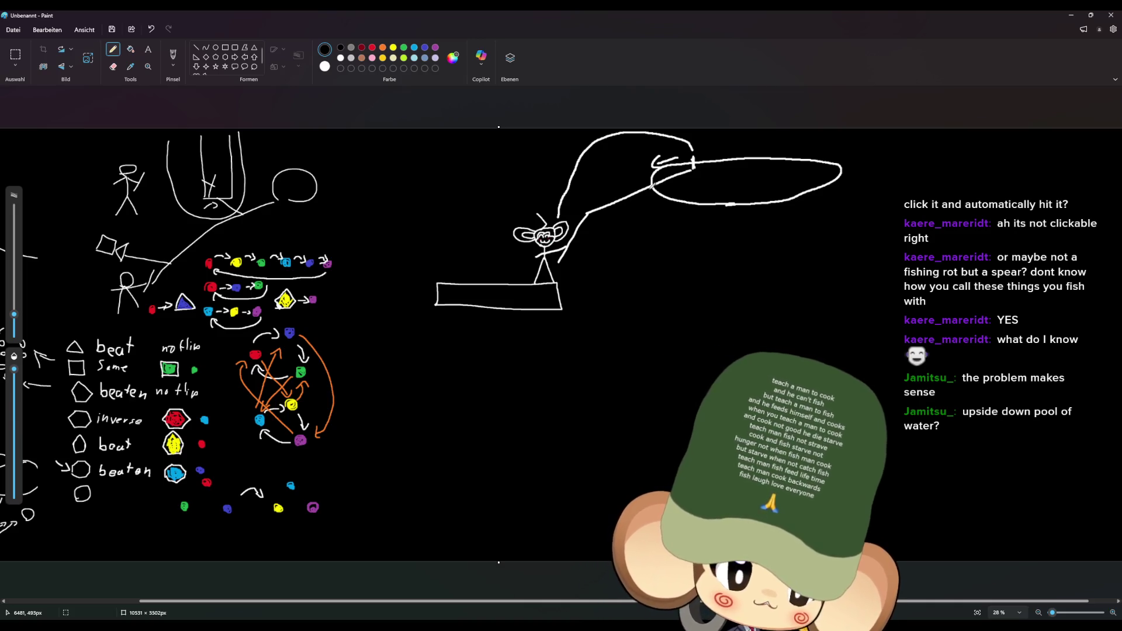
Step: Draw a short vertical tick under the pool and two small dashes below it
{"action": "left_click_drag", "start_coordinate": [697, 197], "coordinate": [697, 225]}
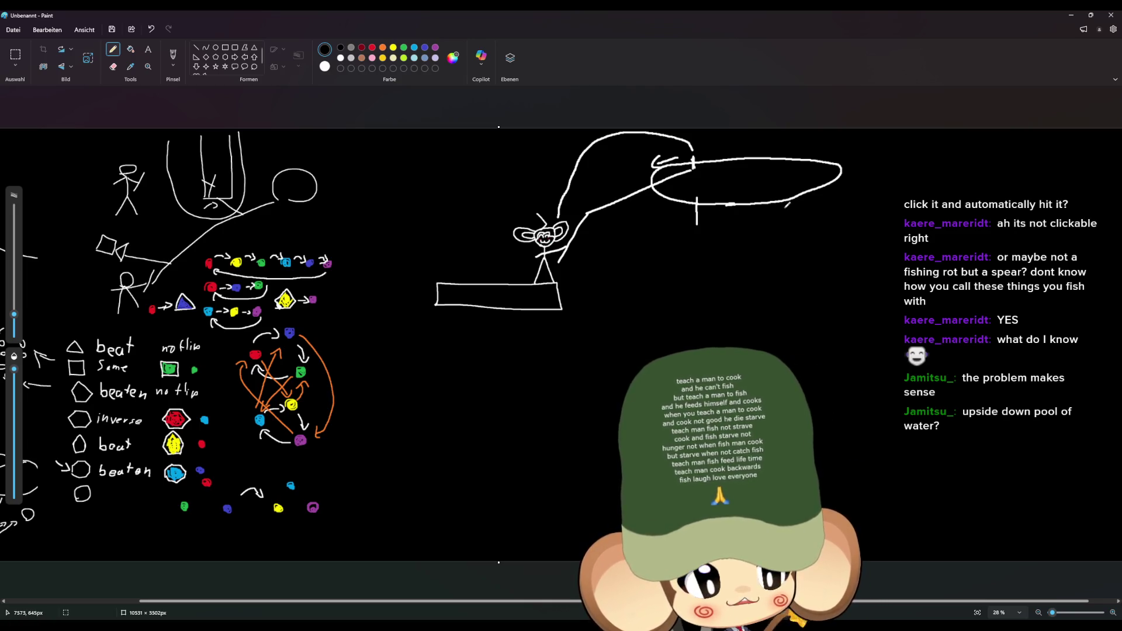
{"action": "left_click_drag", "start_coordinate": [660, 312], "coordinate": [665, 308]}
{"action": "left_click_drag", "start_coordinate": [663, 333], "coordinate": [667, 329]}
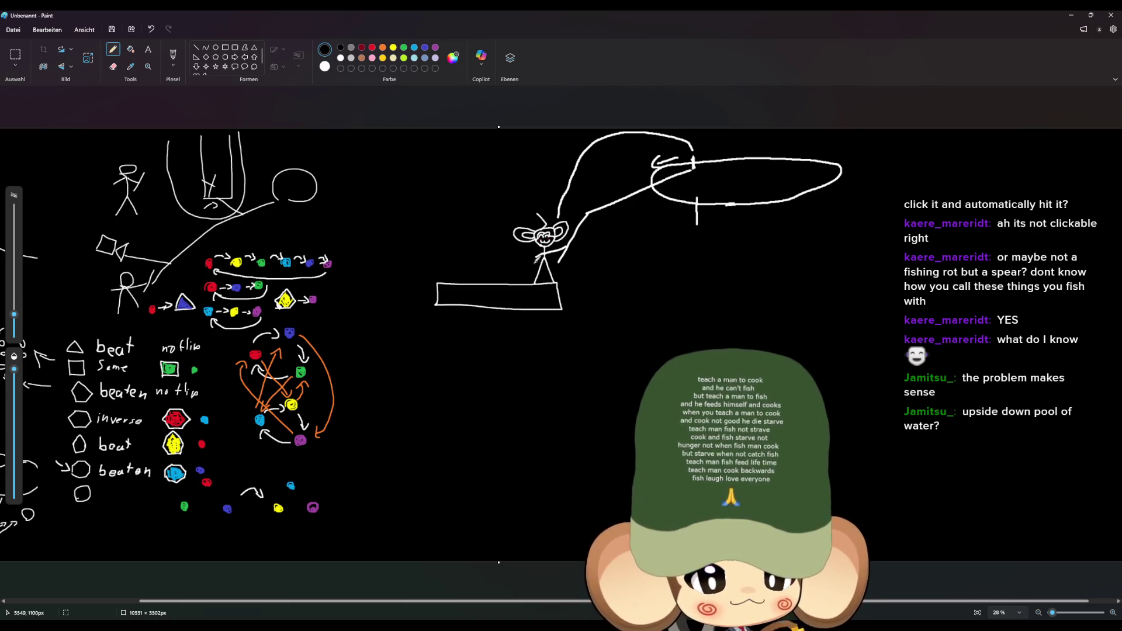
Step: Mark a point at the pool's right end and draw arrows looping back left across it
{"action": "mouse_move", "coordinate": [775, 158]}
{"action": "left_mouse_down"}
{"action": "mouse_move", "coordinate": [771, 166]}
{"action": "mouse_move", "coordinate": [750, 146]}
{"action": "mouse_move", "coordinate": [768, 158]}
{"action": "left_mouse_up"}
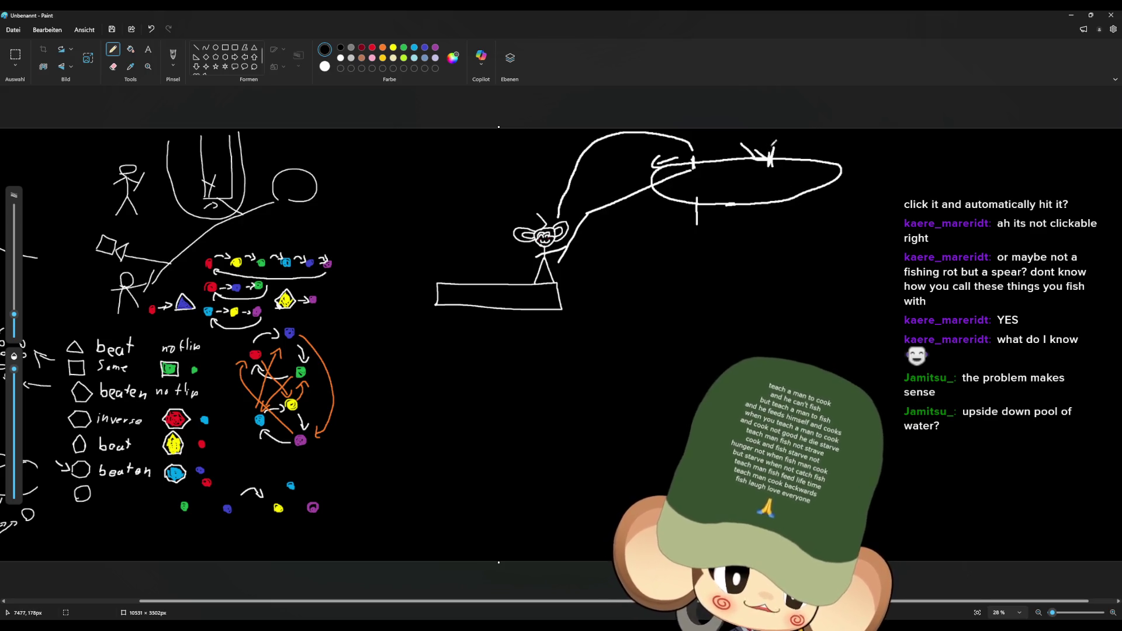
{"action": "mouse_move", "coordinate": [772, 156]}
{"action": "left_mouse_down"}
{"action": "mouse_move", "coordinate": [664, 193]}
{"action": "mouse_move", "coordinate": [675, 199]}
{"action": "left_mouse_up"}
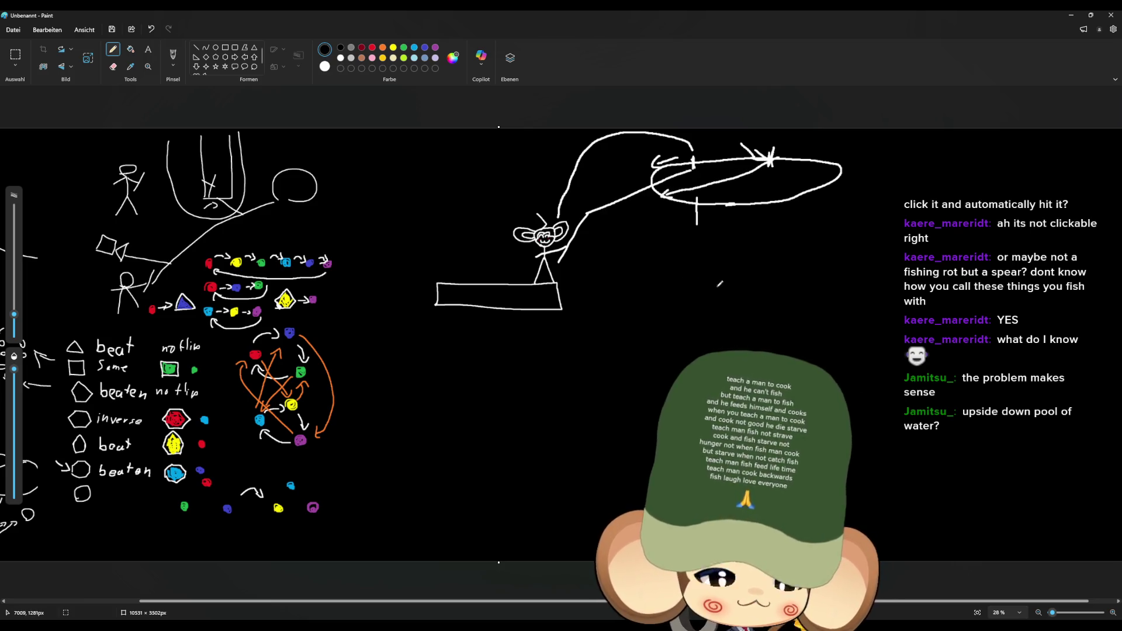
{"action": "mouse_move", "coordinate": [763, 156]}
{"action": "left_mouse_down"}
{"action": "mouse_move", "coordinate": [680, 155]}
{"action": "mouse_move", "coordinate": [641, 183]}
{"action": "left_mouse_up"}
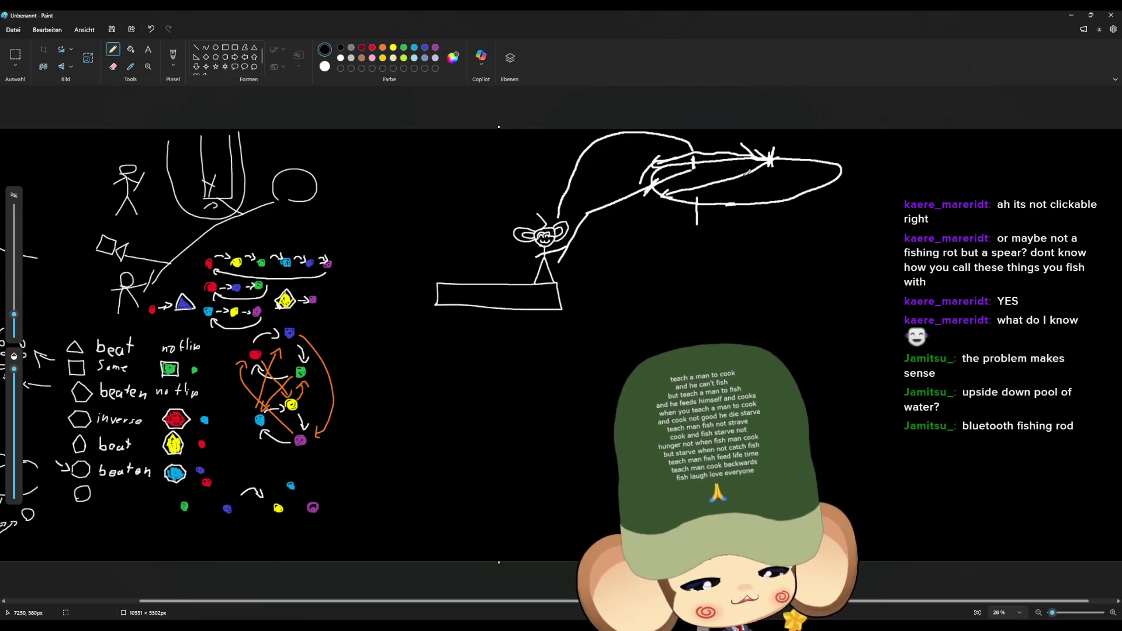
Step: Sketch a small shape left of the figure, a hexagon below the pool, and a slanted stroke under the platform
{"action": "mouse_move", "coordinate": [486, 238]}
{"action": "left_mouse_down"}
{"action": "mouse_move", "coordinate": [496, 209]}
{"action": "mouse_move", "coordinate": [491, 253]}
{"action": "mouse_move", "coordinate": [485, 234]}
{"action": "mouse_move", "coordinate": [555, 185]}
{"action": "mouse_move", "coordinate": [560, 200]}
{"action": "left_mouse_up"}
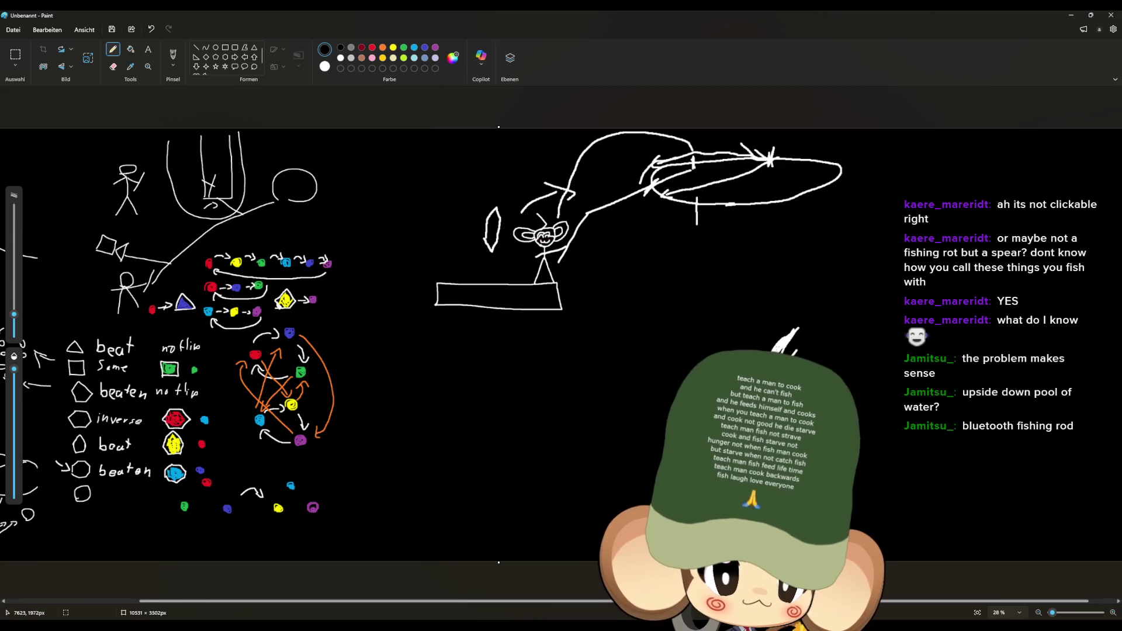
{"action": "left_click_drag", "start_coordinate": [812, 359], "coordinate": [818, 347]}
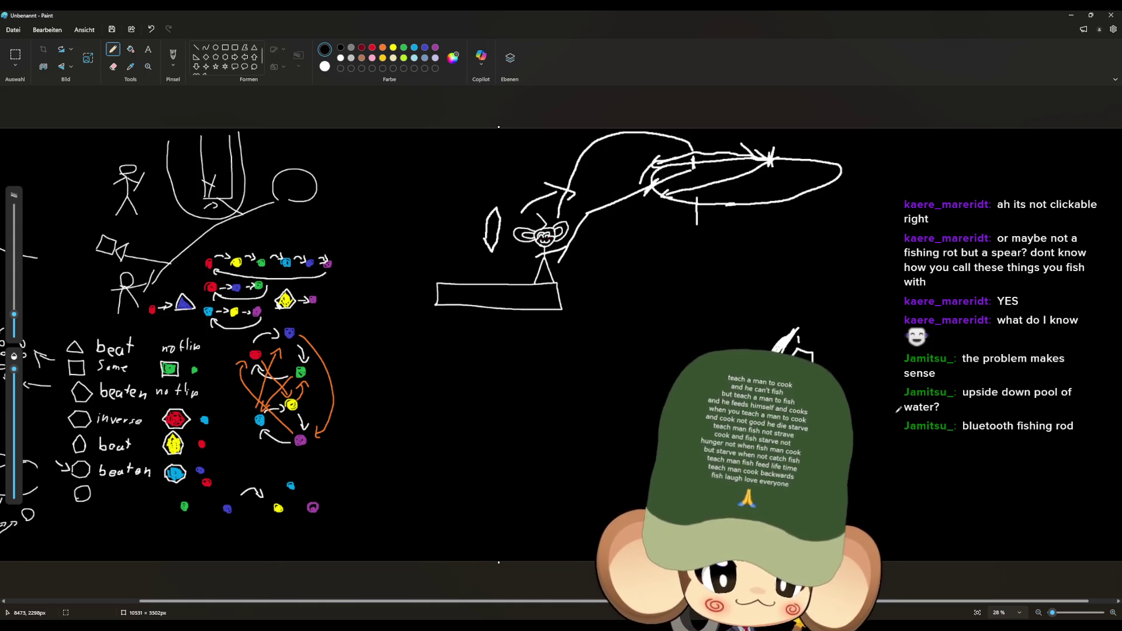
{"action": "mouse_move", "coordinate": [602, 462]}
{"action": "left_mouse_down"}
{"action": "mouse_move", "coordinate": [546, 377]}
{"action": "mouse_move", "coordinate": [592, 433]}
{"action": "mouse_move", "coordinate": [549, 386]}
{"action": "mouse_move", "coordinate": [573, 396]}
{"action": "left_mouse_up"}
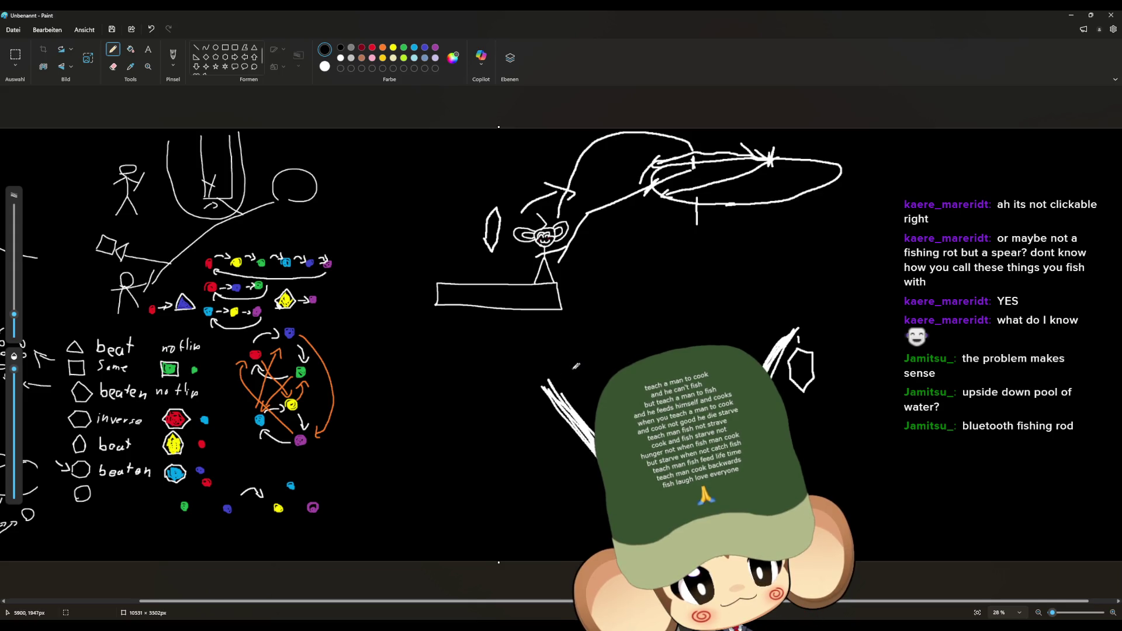
Step: Draw hooked arcs around the slanted stick, a dashed line rising right to the second pool, and a V mark
{"action": "mouse_move", "coordinate": [530, 399]}
{"action": "left_mouse_down"}
{"action": "mouse_move", "coordinate": [507, 437]}
{"action": "mouse_move", "coordinate": [521, 457]}
{"action": "left_mouse_up"}
{"action": "mouse_move", "coordinate": [564, 366]}
{"action": "left_mouse_down"}
{"action": "mouse_move", "coordinate": [597, 358]}
{"action": "mouse_move", "coordinate": [608, 381]}
{"action": "mouse_move", "coordinate": [582, 348]}
{"action": "mouse_move", "coordinate": [655, 314]}
{"action": "left_mouse_up"}
{"action": "left_click_drag", "start_coordinate": [664, 308], "coordinate": [684, 302]}
{"action": "left_click_drag", "start_coordinate": [713, 292], "coordinate": [824, 278]}
{"action": "left_click_drag", "start_coordinate": [832, 278], "coordinate": [838, 277]}
{"action": "left_click_drag", "start_coordinate": [573, 478], "coordinate": [590, 470]}
{"action": "mouse_move", "coordinate": [841, 287]}
{"action": "left_mouse_down"}
{"action": "mouse_move", "coordinate": [843, 259]}
{"action": "mouse_move", "coordinate": [842, 297]}
{"action": "mouse_move", "coordinate": [923, 315]}
{"action": "mouse_move", "coordinate": [817, 311]}
{"action": "mouse_move", "coordinate": [848, 314]}
{"action": "left_mouse_up"}
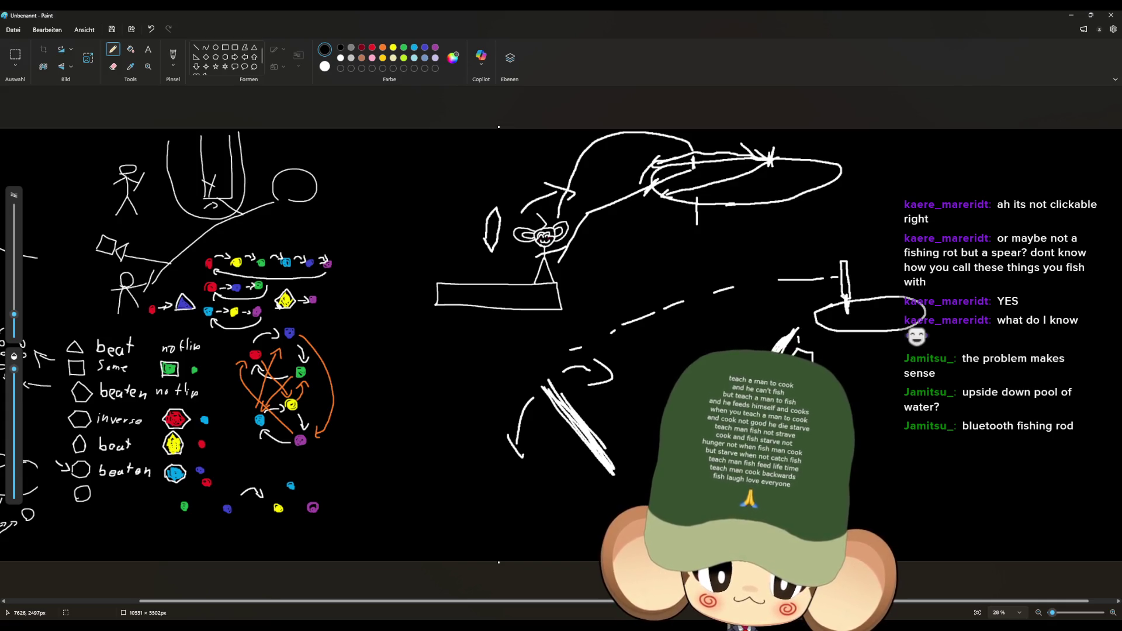
{"action": "left_click_drag", "start_coordinate": [660, 372], "coordinate": [650, 403]}
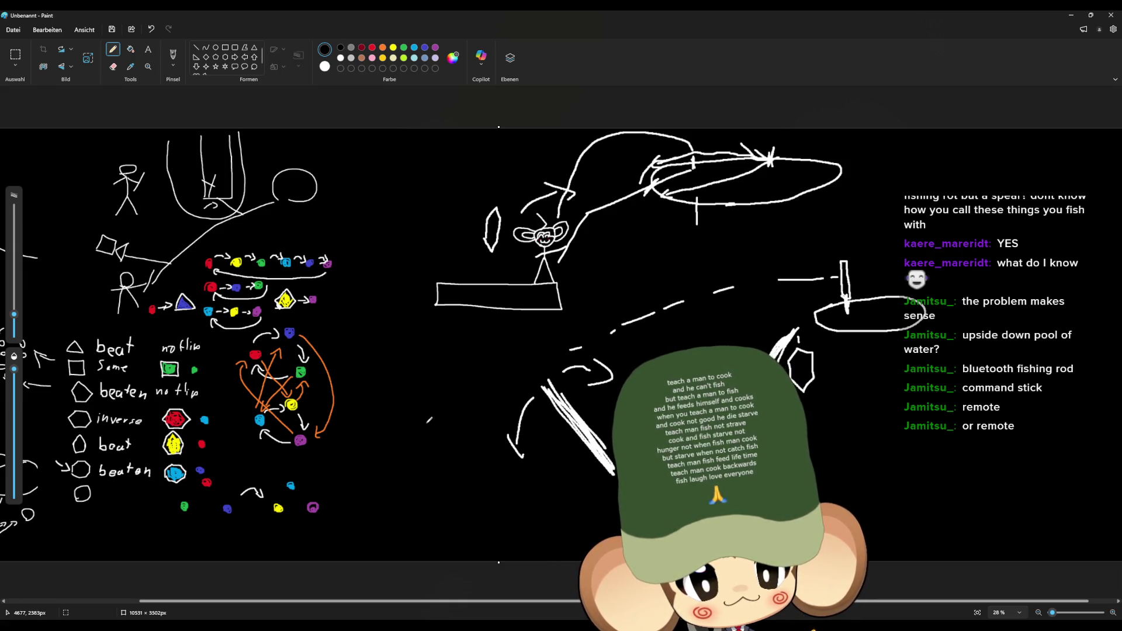
Step: Draw a tall vertical stroke left of the lower arrows with a small hooked mark beside it
{"action": "left_click_drag", "start_coordinate": [419, 418], "coordinate": [417, 363]}
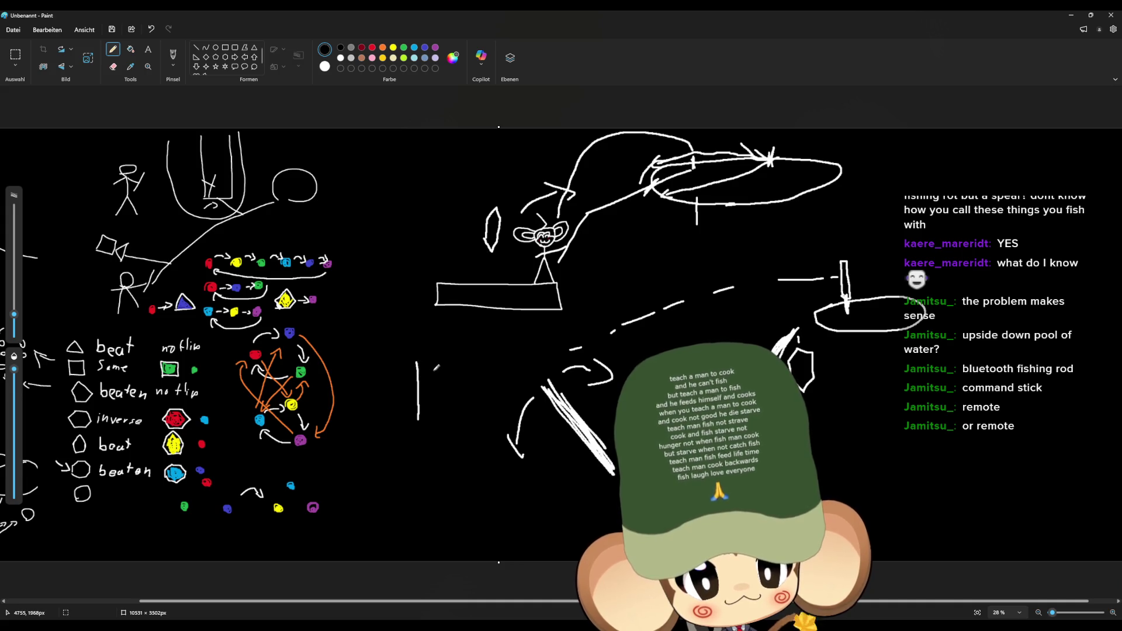
{"action": "mouse_move", "coordinate": [438, 356]}
{"action": "left_mouse_down"}
{"action": "mouse_move", "coordinate": [435, 376]}
{"action": "mouse_move", "coordinate": [448, 369]}
{"action": "mouse_move", "coordinate": [439, 363]}
{"action": "mouse_move", "coordinate": [444, 372]}
{"action": "left_mouse_up"}
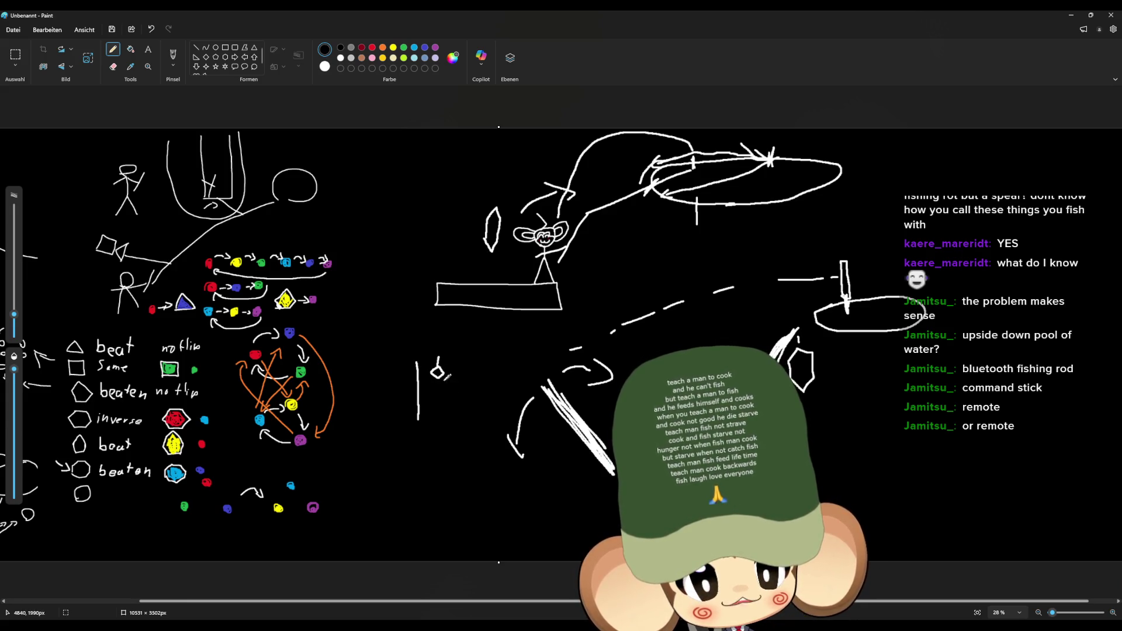
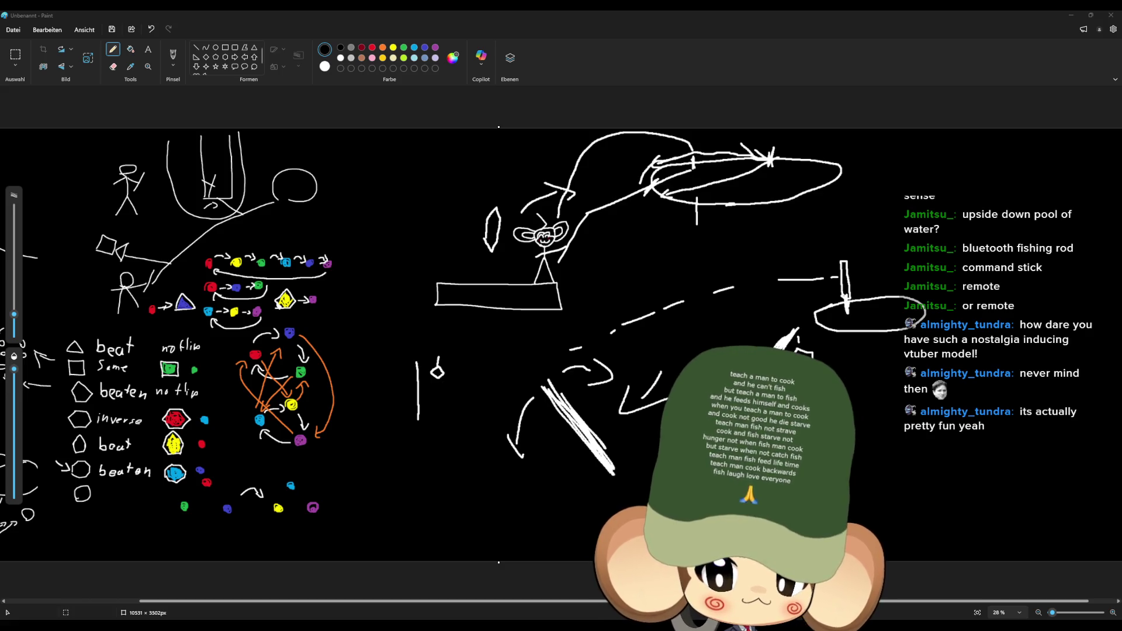
Step: Pencil a mark below the diamond, an arrow at the monkey figure, and notches on the fishing rod
{"action": "mouse_move", "coordinate": [430, 387]}
{"action": "left_mouse_down"}
{"action": "mouse_move", "coordinate": [415, 356]}
{"action": "mouse_move", "coordinate": [417, 421]}
{"action": "left_mouse_up"}
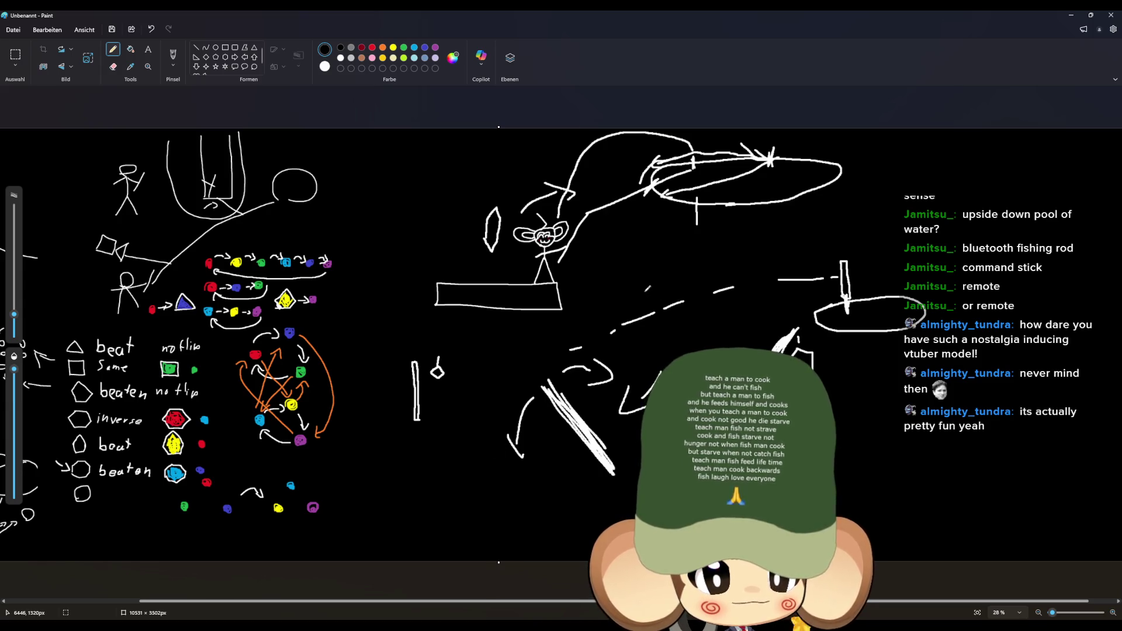
{"action": "mouse_move", "coordinate": [612, 259]}
{"action": "left_mouse_down"}
{"action": "mouse_move", "coordinate": [583, 245]}
{"action": "mouse_move", "coordinate": [590, 261]}
{"action": "left_mouse_up"}
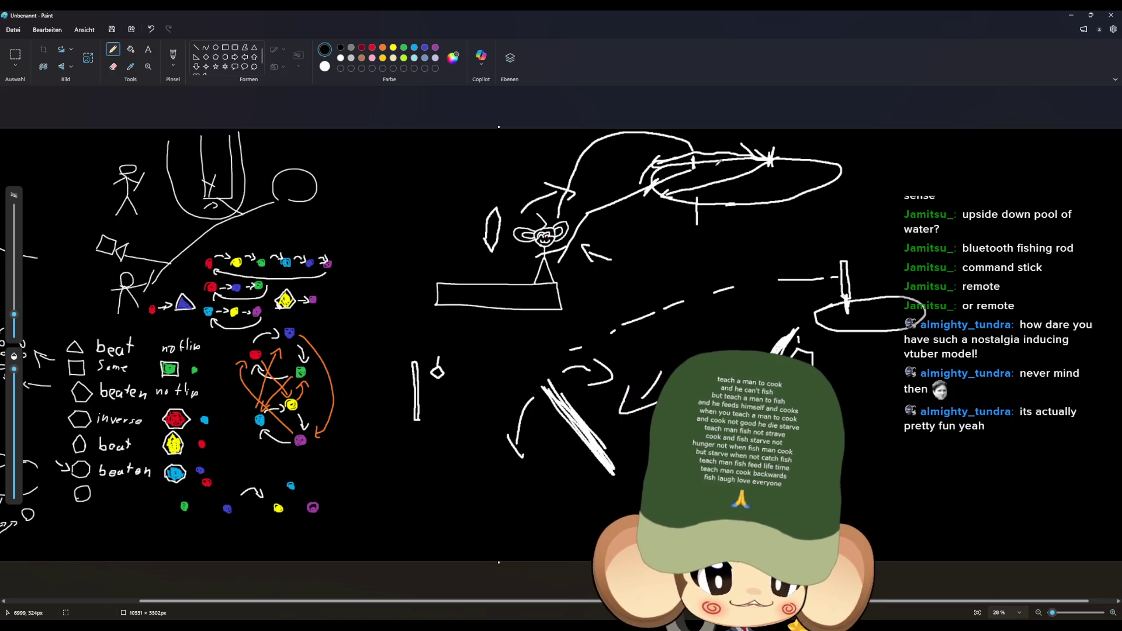
{"action": "left_click_drag", "start_coordinate": [715, 169], "coordinate": [714, 154]}
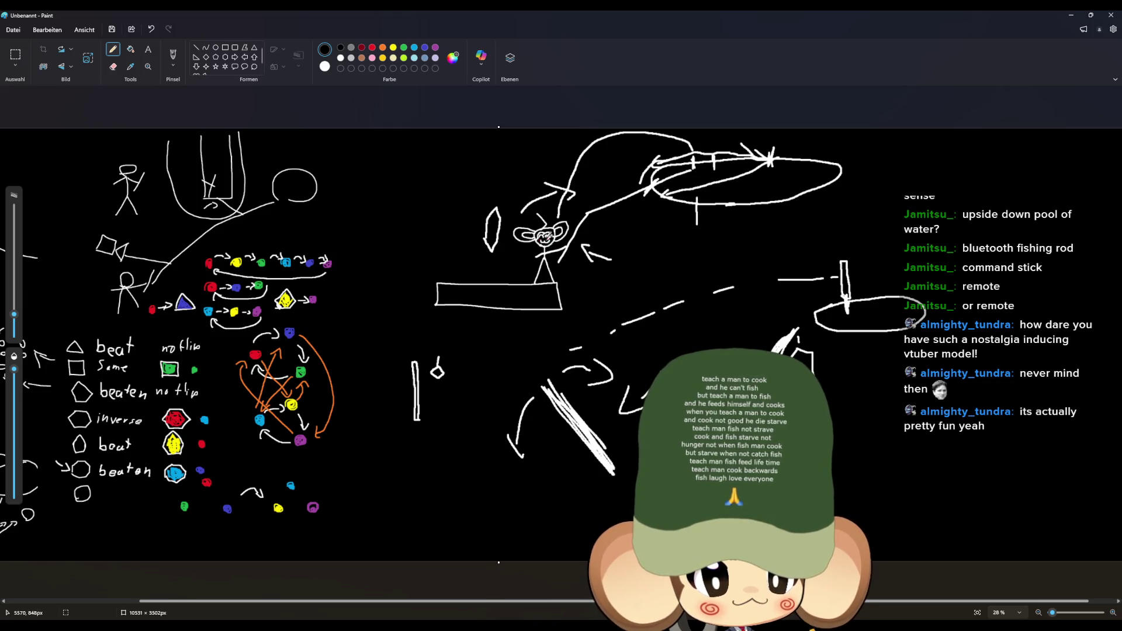
{"action": "left_click_drag", "start_coordinate": [717, 165], "coordinate": [583, 227]}
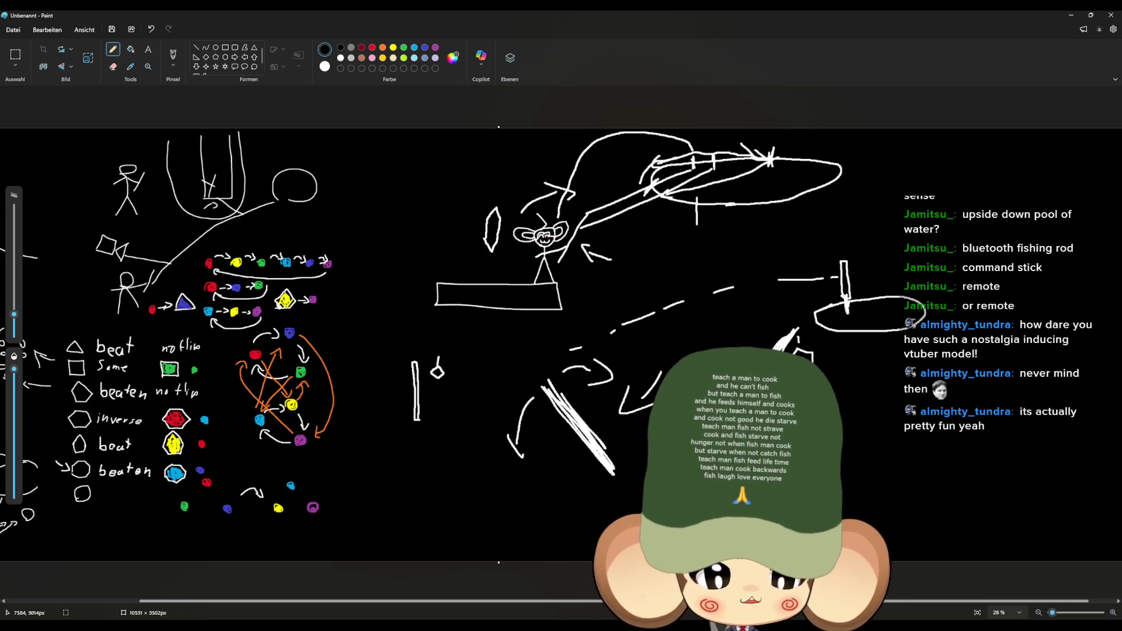
Step: Pencil the fishing line out to the right ending in a small diamond bobber, then minimise Paint
{"action": "left_click_drag", "start_coordinate": [824, 453], "coordinate": [918, 416]}
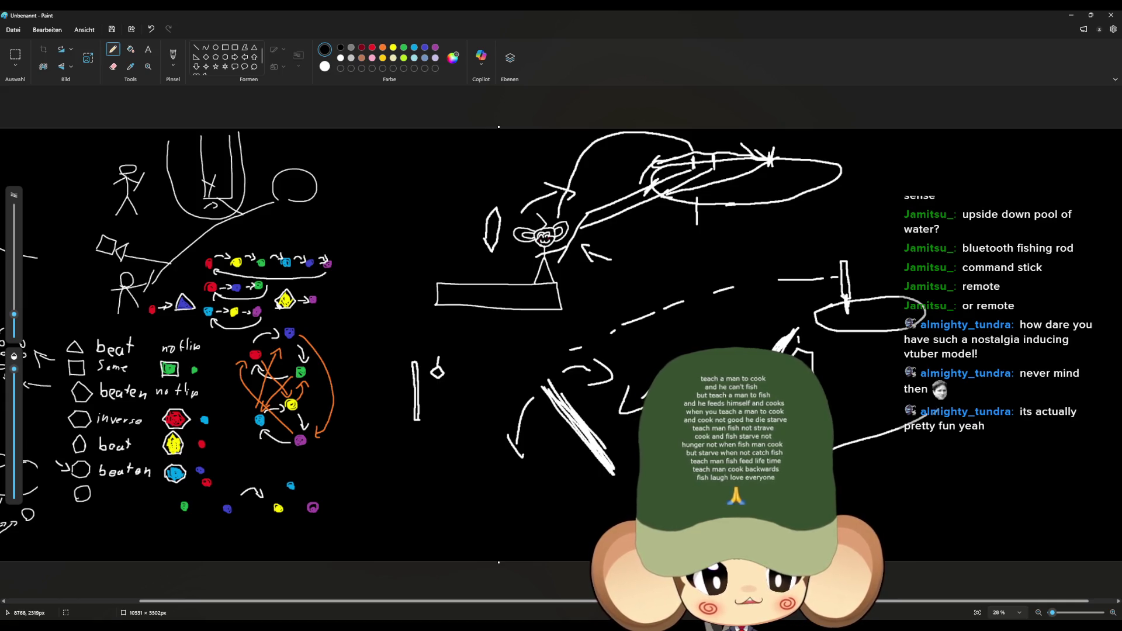
{"action": "mouse_move", "coordinate": [920, 419]}
{"action": "left_mouse_down"}
{"action": "mouse_move", "coordinate": [931, 440]}
{"action": "mouse_move", "coordinate": [929, 424]}
{"action": "left_mouse_up"}
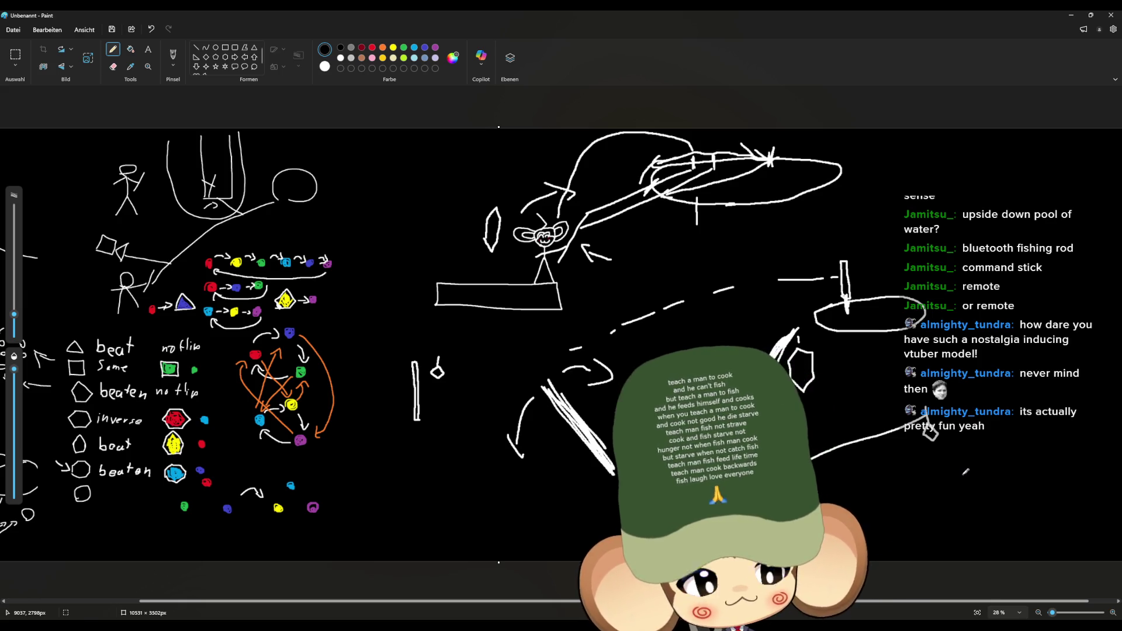
{"action": "left_click_drag", "start_coordinate": [970, 411], "coordinate": [951, 426]}
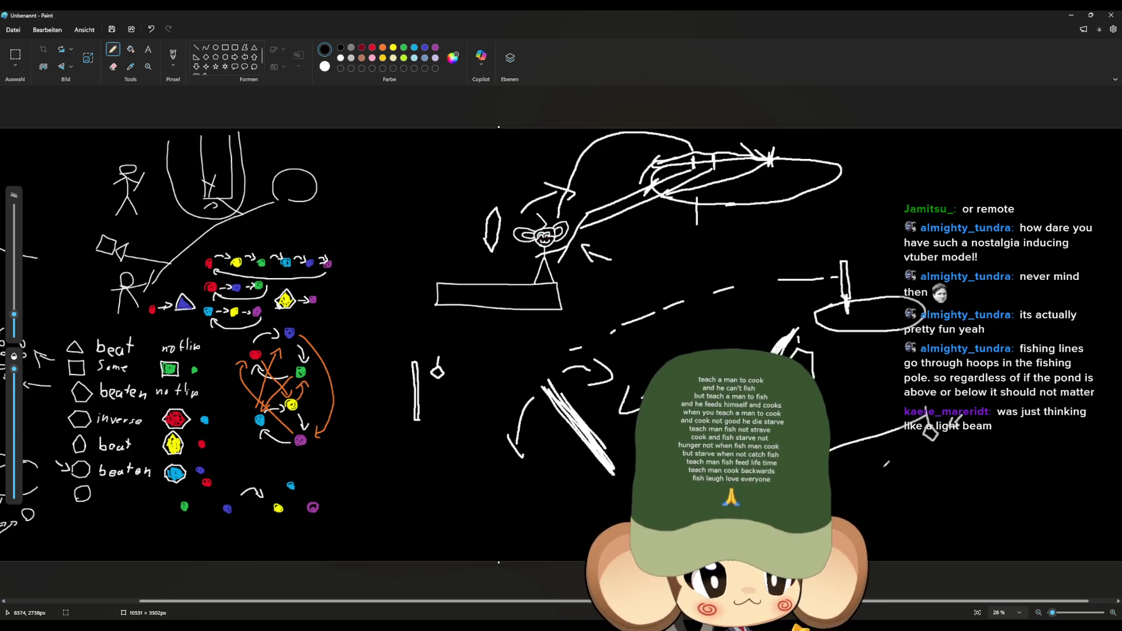
{"action": "left_click", "coordinate": [1071, 15]}
Step: Focus the viewport on the flattened Sphere and inspect it from several angles
{"action": "mouse_move", "coordinate": [587, 274]}
{"action": "left_mouse_down"}
{"action": "mouse_move", "coordinate": [620, 233]}
{"action": "mouse_move", "coordinate": [479, 257]}
{"action": "left_mouse_up"}
{"action": "mouse_move", "coordinate": [536, 348]}
{"action": "left_mouse_down"}
{"action": "mouse_move", "coordinate": [543, 327]}
{"action": "mouse_move", "coordinate": [540, 350]}
{"action": "mouse_move", "coordinate": [433, 292]}
{"action": "mouse_move", "coordinate": [303, 267]}
{"action": "mouse_move", "coordinate": [386, 161]}
{"action": "left_mouse_up"}
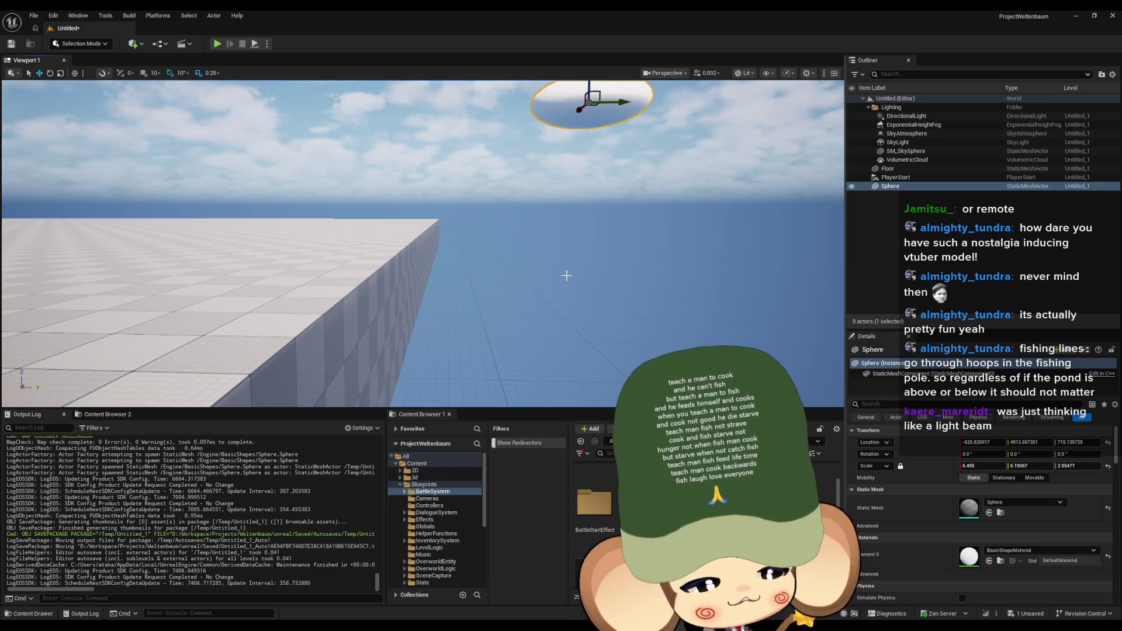
{"action": "key", "text": "f"}
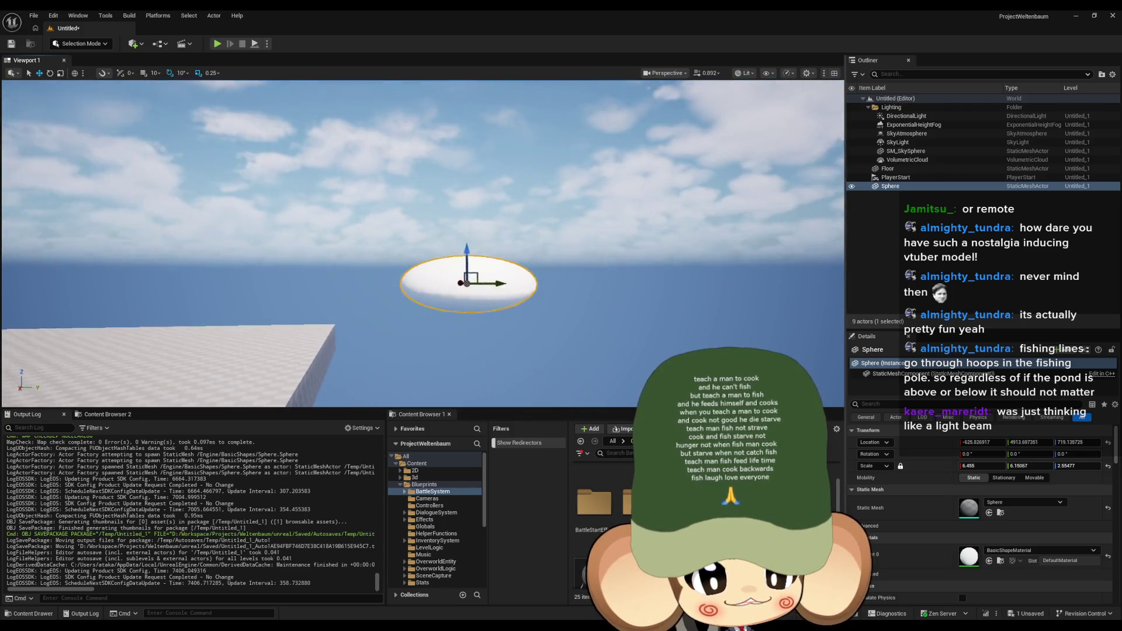
{"action": "scroll", "coordinate": [424, 244], "scroll_direction": "up", "scroll_amount": 3}
{"action": "scroll", "coordinate": [423, 243], "scroll_direction": "down", "scroll_amount": 2}
{"action": "mouse_move", "coordinate": [368, 283]}
{"action": "left_mouse_down"}
{"action": "mouse_move", "coordinate": [368, 252]}
{"action": "mouse_move", "coordinate": [368, 283]}
{"action": "left_mouse_up"}
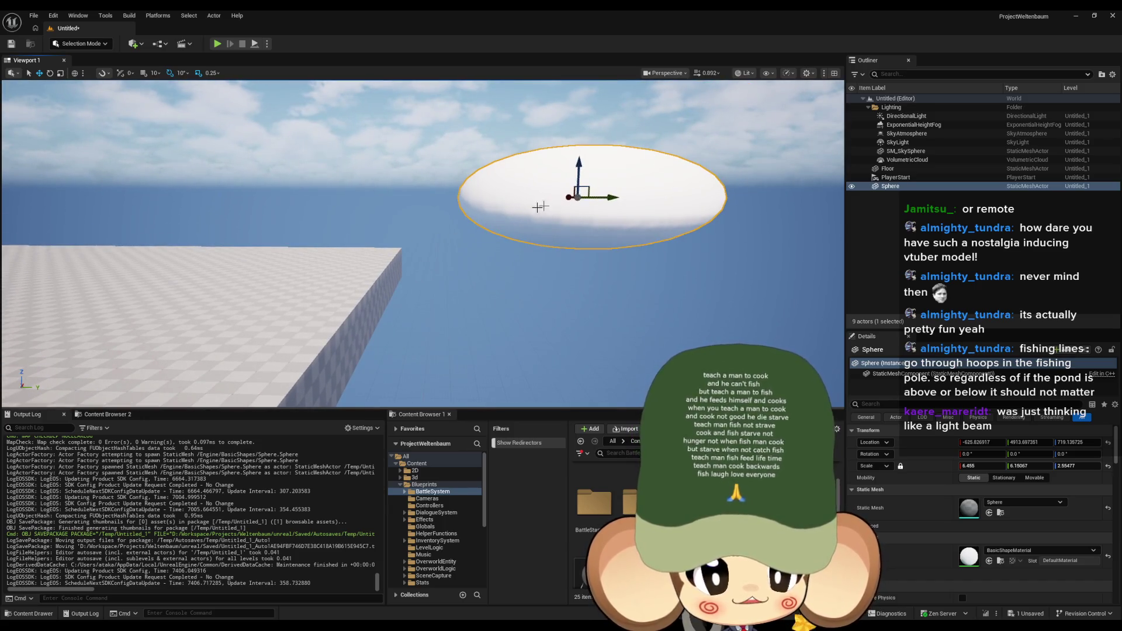
{"action": "mouse_move", "coordinate": [516, 212]}
{"action": "left_mouse_down"}
{"action": "mouse_move", "coordinate": [538, 234]}
{"action": "mouse_move", "coordinate": [439, 307]}
{"action": "left_mouse_up"}
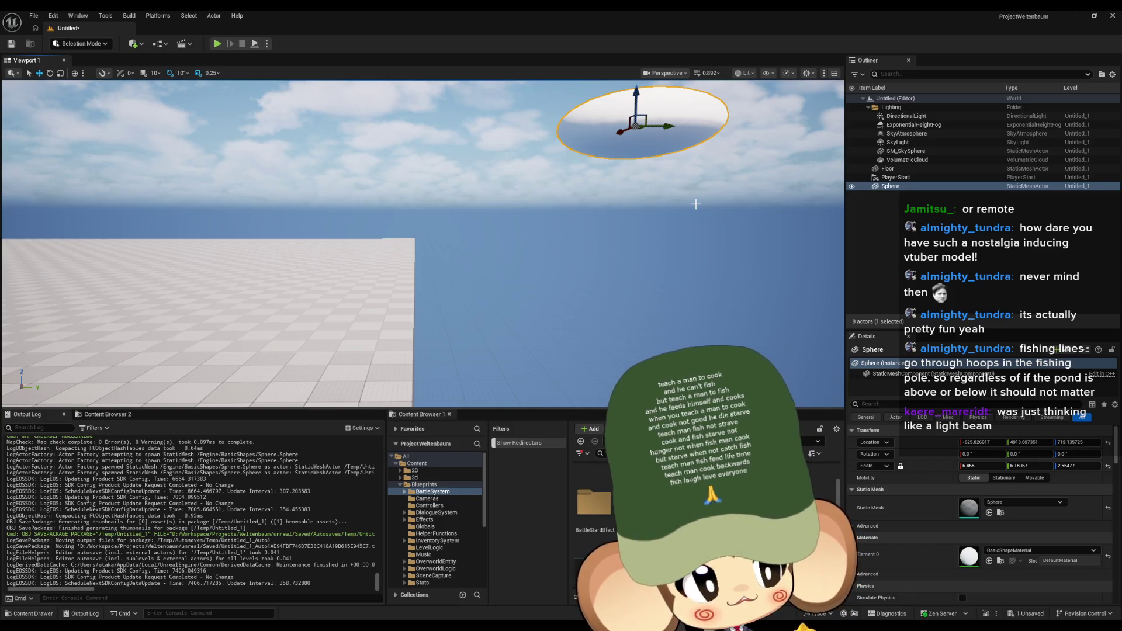
Step: View the sphere from lower down, then curl the fishing line's end into a hook in Paint
{"action": "left_click_drag", "start_coordinate": [589, 255], "coordinate": [526, 279]}
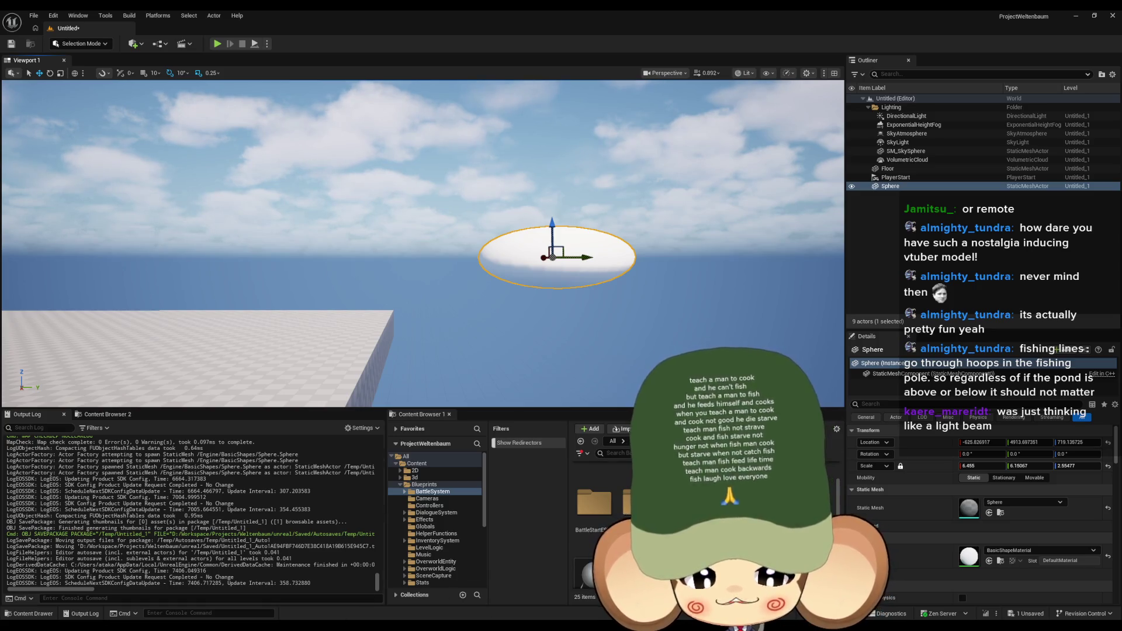
{"action": "key", "text": "alt+Tab"}
{"action": "left_click_drag", "start_coordinate": [844, 425], "coordinate": [868, 414]}
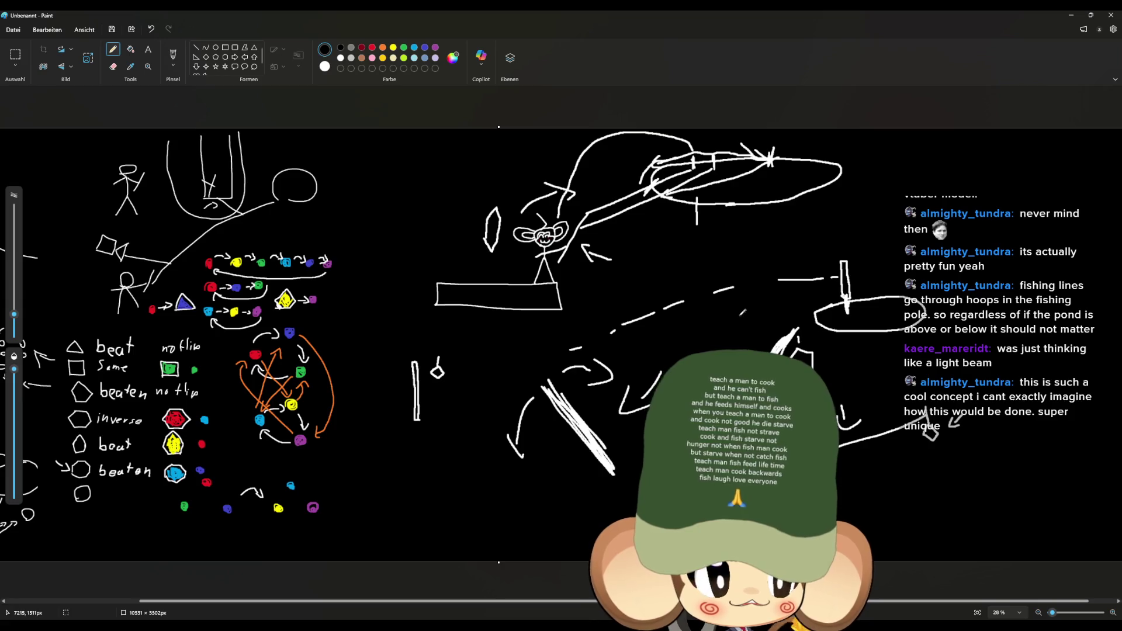
Step: Zoom around the Paint canvas and add a short pencil stroke left of the stick figure
{"action": "left_click_drag", "start_coordinate": [518, 603], "coordinate": [303, 603]}
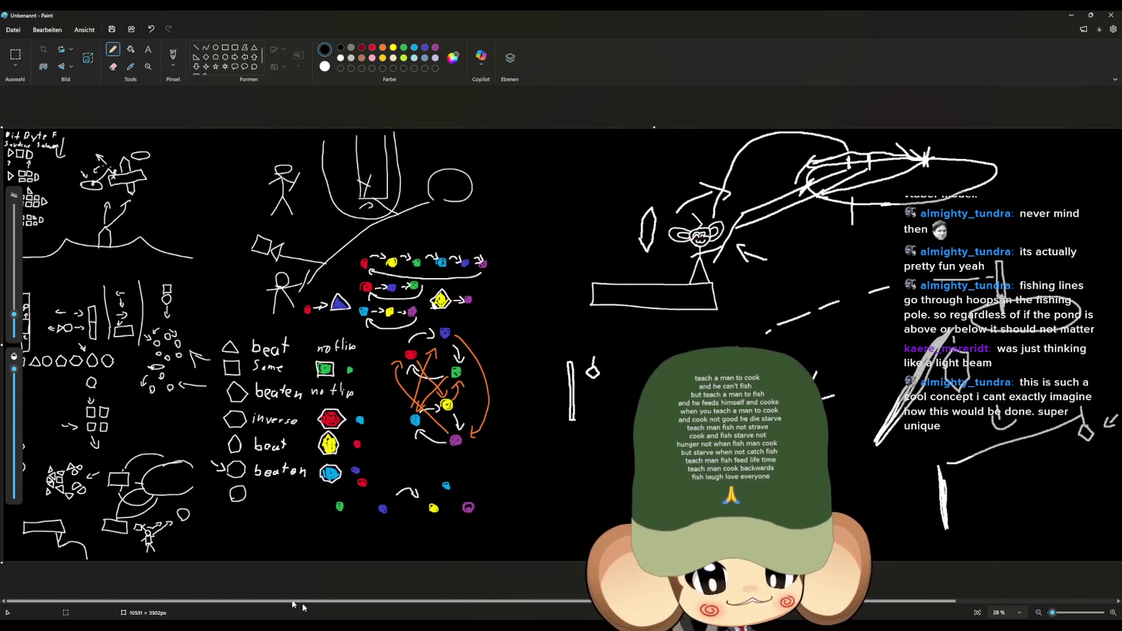
{"action": "scroll", "coordinate": [245, 351], "scroll_direction": "up", "scroll_amount": 5}
{"action": "scroll", "coordinate": [203, 171], "scroll_direction": "up", "scroll_amount": 1}
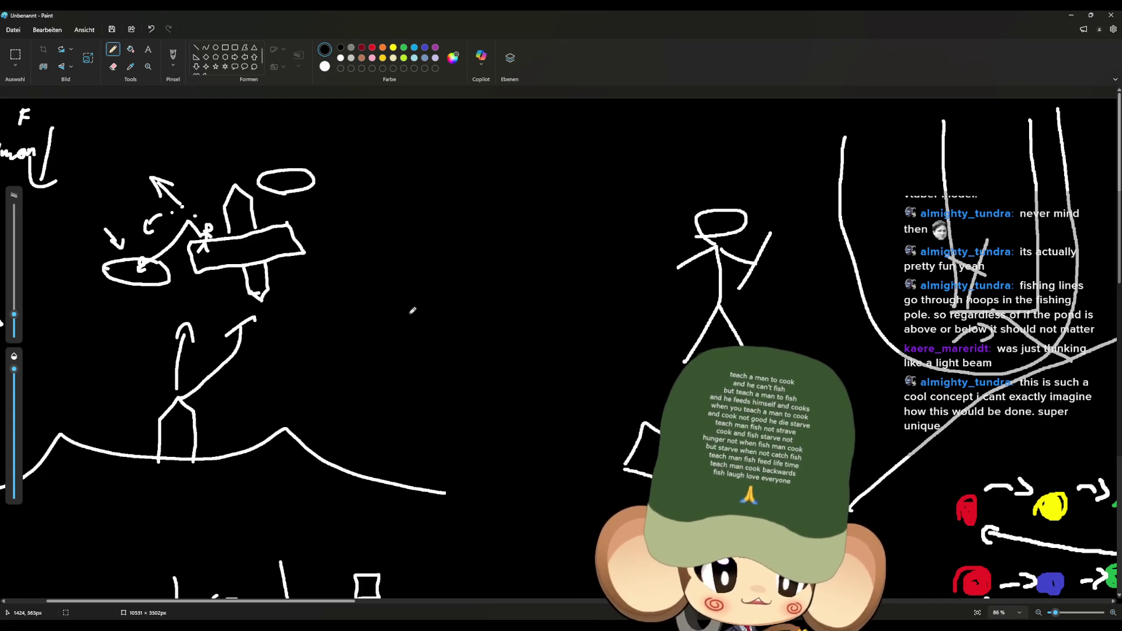
{"action": "scroll", "coordinate": [427, 317], "scroll_direction": "down", "scroll_amount": 3}
{"action": "scroll", "coordinate": [427, 316], "scroll_direction": "up", "scroll_amount": 1}
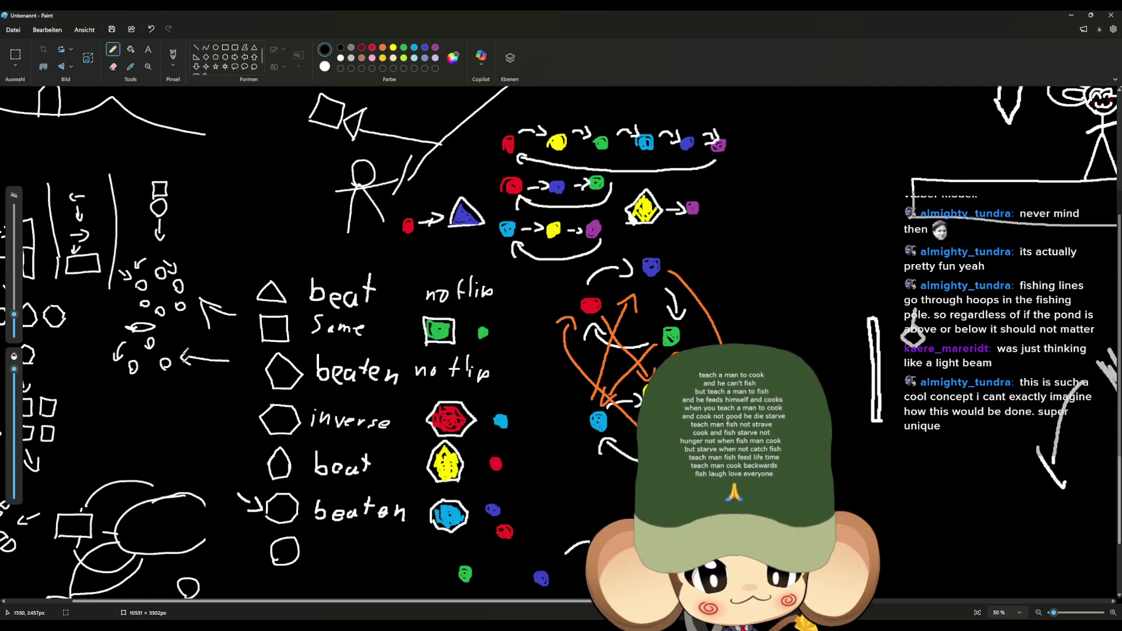
{"action": "scroll", "coordinate": [561, 345], "scroll_direction": "down", "scroll_amount": 3}
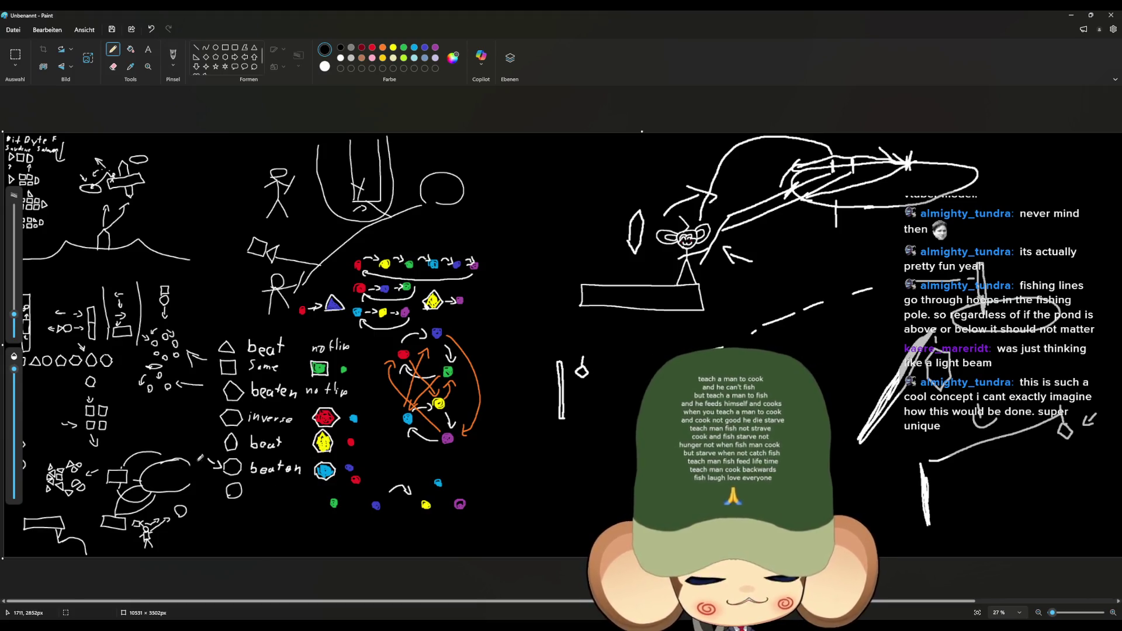
{"action": "left_click_drag", "start_coordinate": [201, 519], "coordinate": [197, 525]}
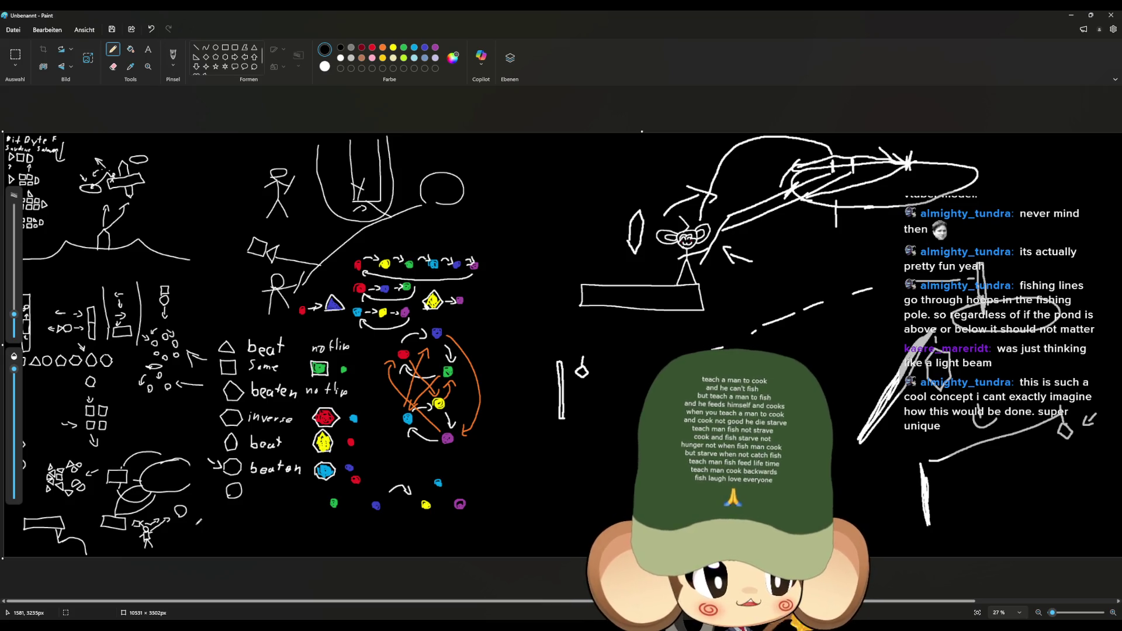
{"action": "scroll", "coordinate": [753, 233], "scroll_direction": "up", "scroll_amount": 2}
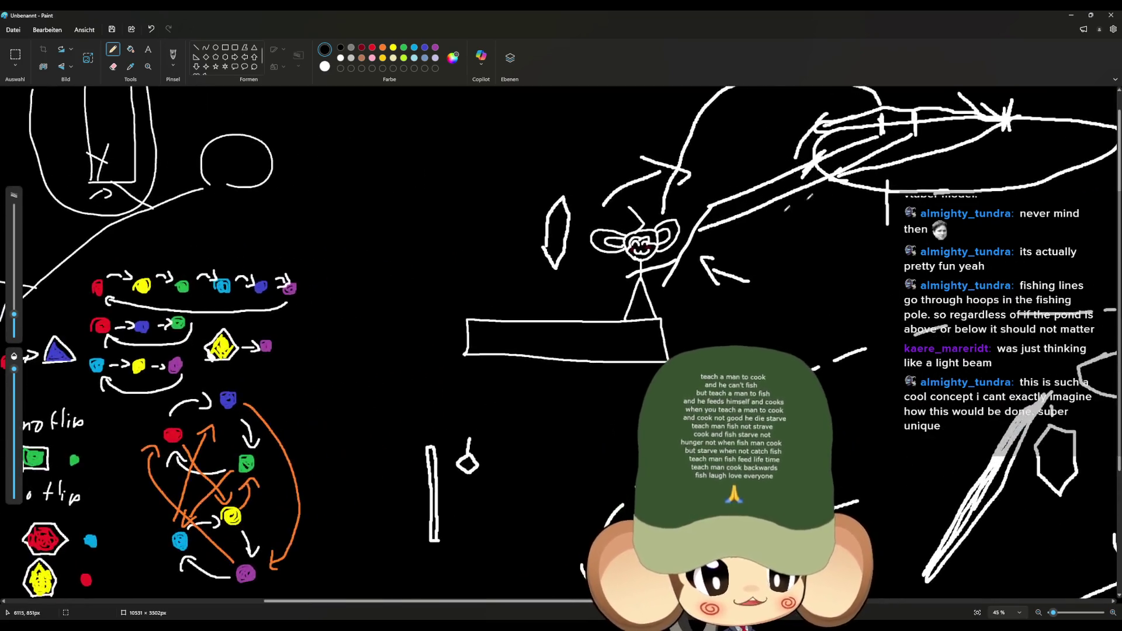
{"action": "scroll", "coordinate": [838, 308], "scroll_direction": "up", "scroll_amount": 1}
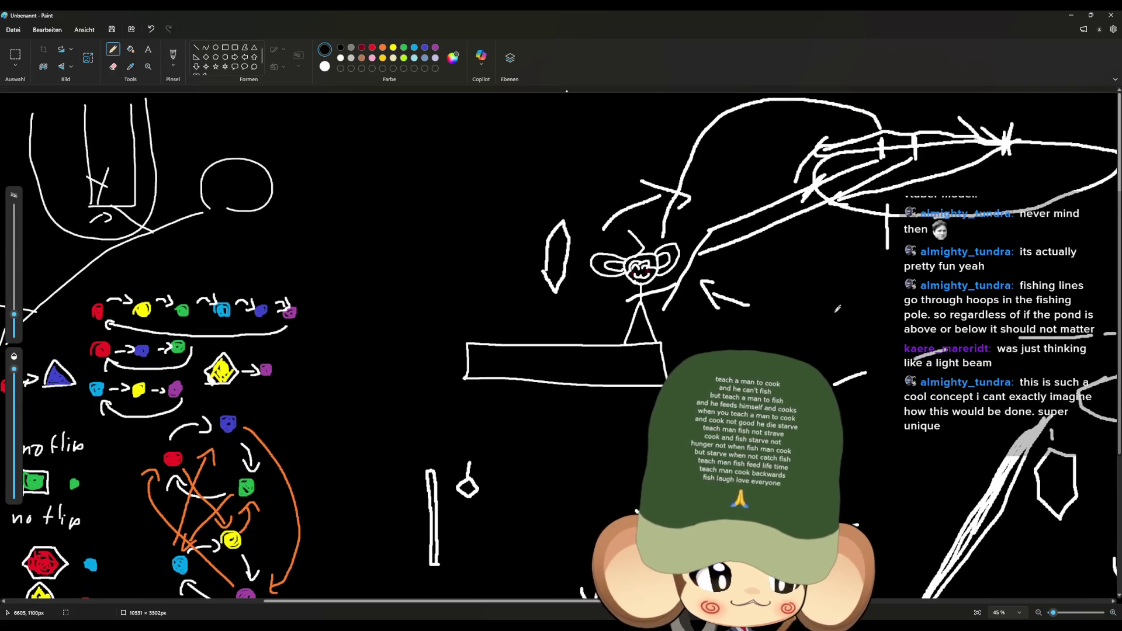
{"action": "scroll", "coordinate": [826, 323], "scroll_direction": "down", "scroll_amount": 3}
{"action": "scroll", "coordinate": [848, 333], "scroll_direction": "down", "scroll_amount": 5}
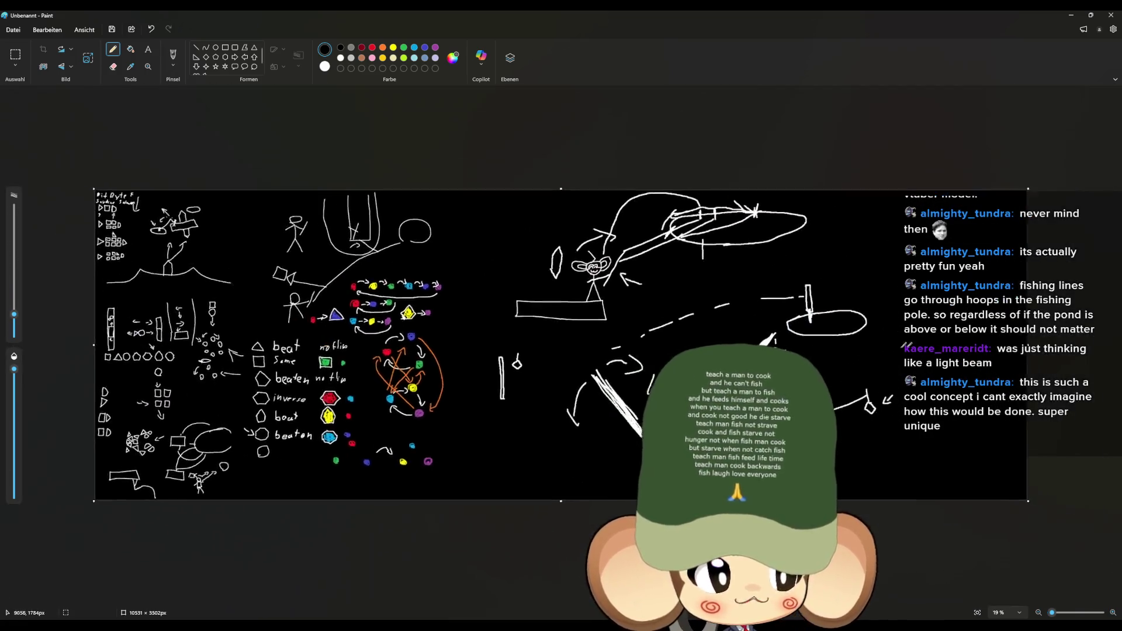
{"action": "scroll", "coordinate": [877, 349], "scroll_direction": "up", "scroll_amount": 5}
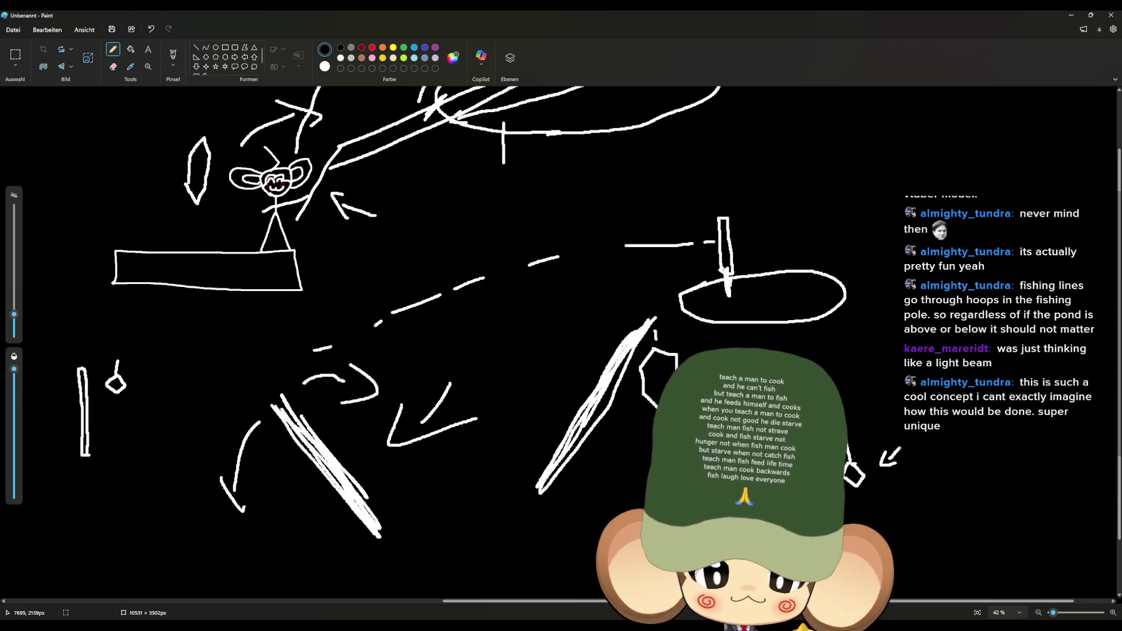
{"action": "scroll", "coordinate": [656, 335], "scroll_direction": "down", "scroll_amount": 5}
{"action": "scroll", "coordinate": [242, 263], "scroll_direction": "up", "scroll_amount": 8}
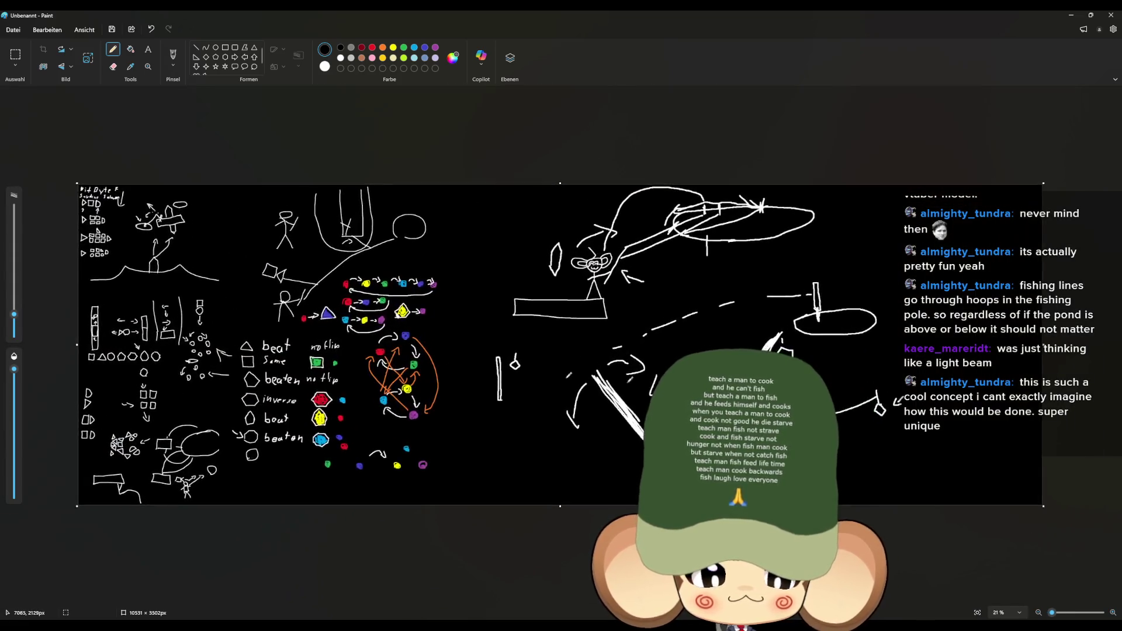
{"action": "scroll", "coordinate": [78, 194], "scroll_direction": "up", "scroll_amount": 3}
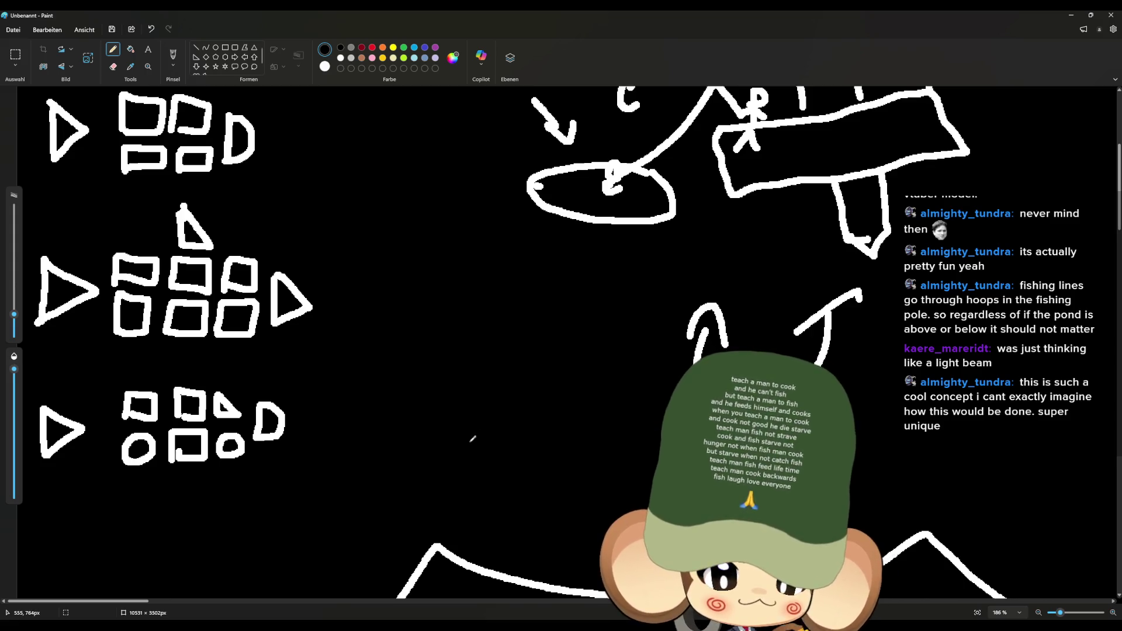
{"action": "scroll", "coordinate": [377, 419], "scroll_direction": "down", "scroll_amount": 8}
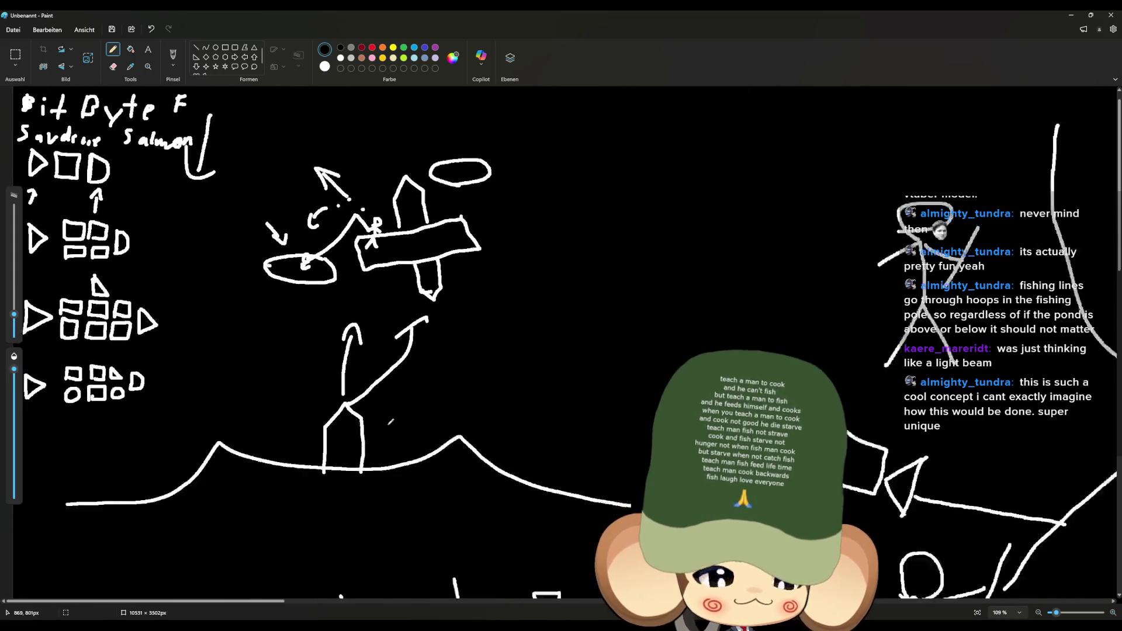
{"action": "scroll", "coordinate": [654, 345], "scroll_direction": "up", "scroll_amount": 4}
{"action": "scroll", "coordinate": [655, 344], "scroll_direction": "right", "scroll_amount": 3}
{"action": "scroll", "coordinate": [957, 401], "scroll_direction": "up", "scroll_amount": 5}
{"action": "scroll", "coordinate": [956, 401], "scroll_direction": "down", "scroll_amount": 4}
{"action": "scroll", "coordinate": [635, 217], "scroll_direction": "down", "scroll_amount": 1}
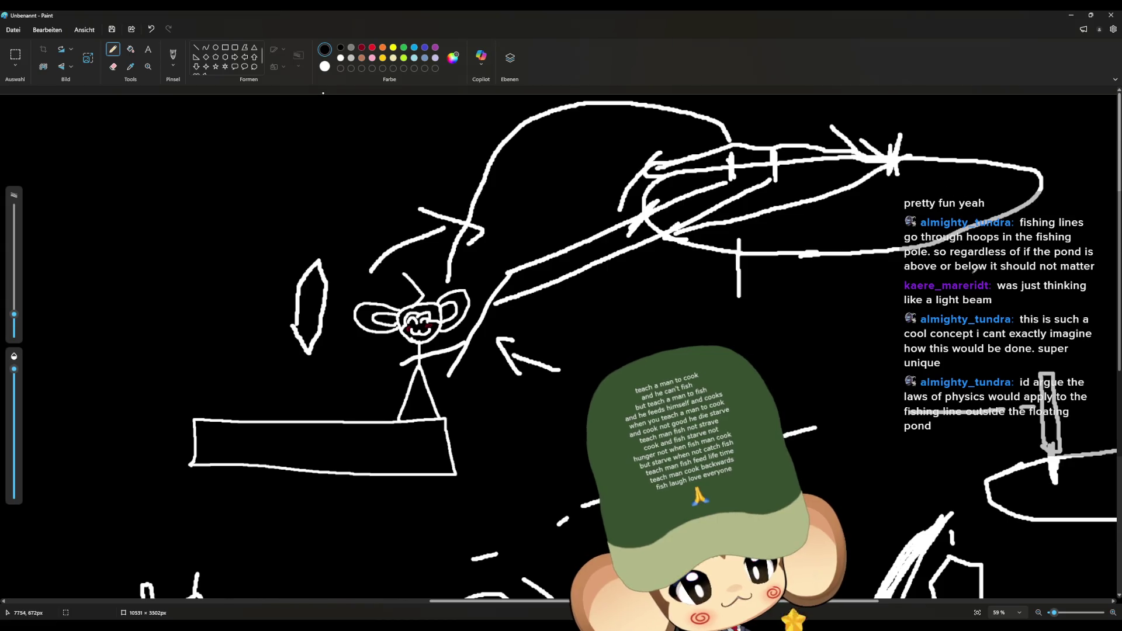
Step: Draw a small hook shape beside the floating pond
{"action": "left_click_drag", "start_coordinate": [914, 294], "coordinate": [922, 295]}
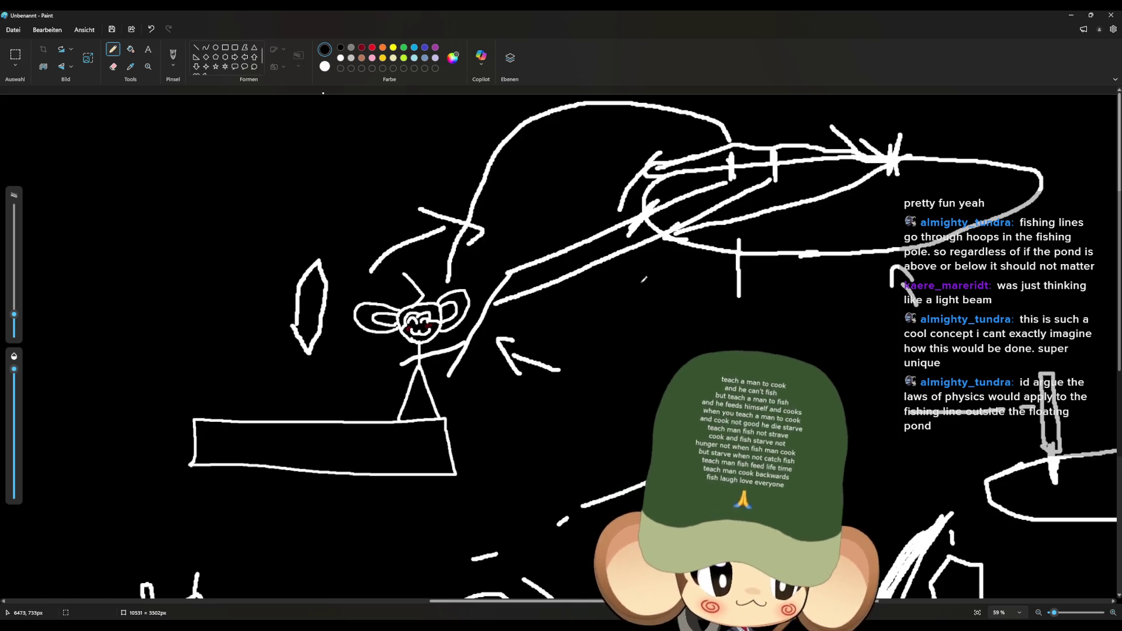
{"action": "scroll", "coordinate": [643, 280], "scroll_direction": "down", "scroll_amount": 5}
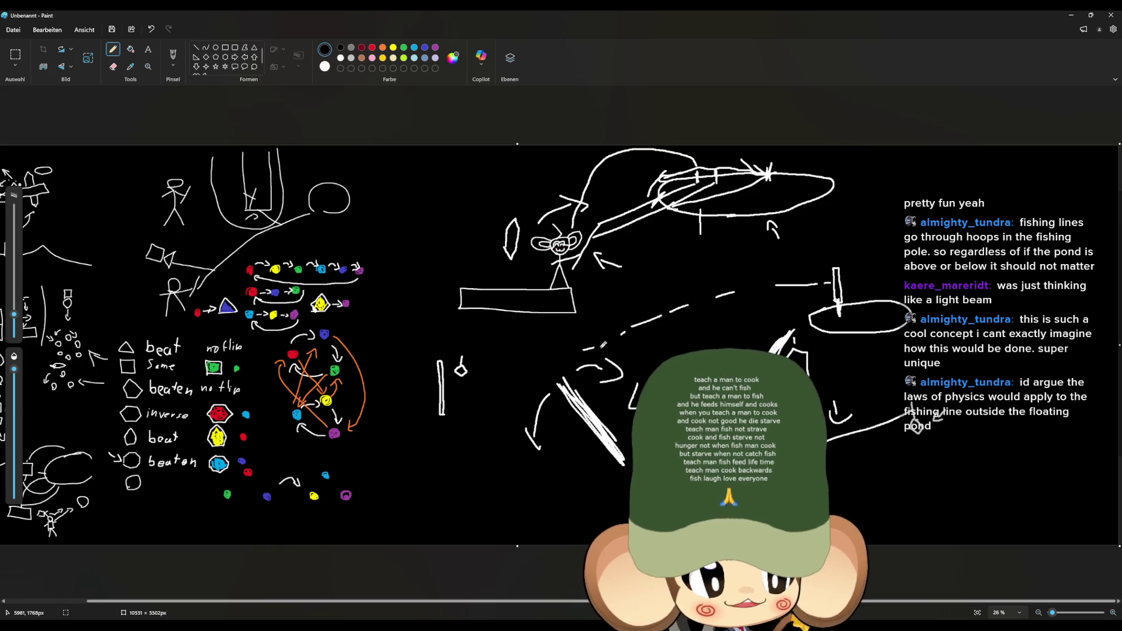
{"action": "scroll", "coordinate": [643, 331], "scroll_direction": "up", "scroll_amount": 3}
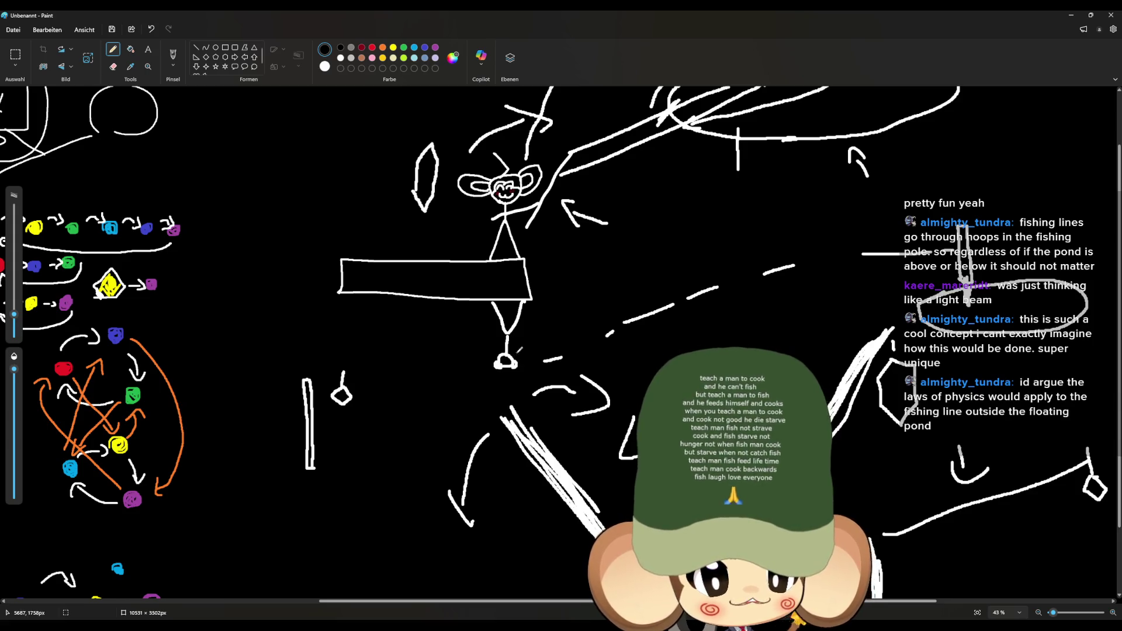
Step: Draw a line from the figure's feet curving up and over to the right
{"action": "mouse_move", "coordinate": [533, 346]}
{"action": "left_mouse_down"}
{"action": "mouse_move", "coordinate": [648, 221]}
{"action": "mouse_move", "coordinate": [664, 253]}
{"action": "left_mouse_up"}
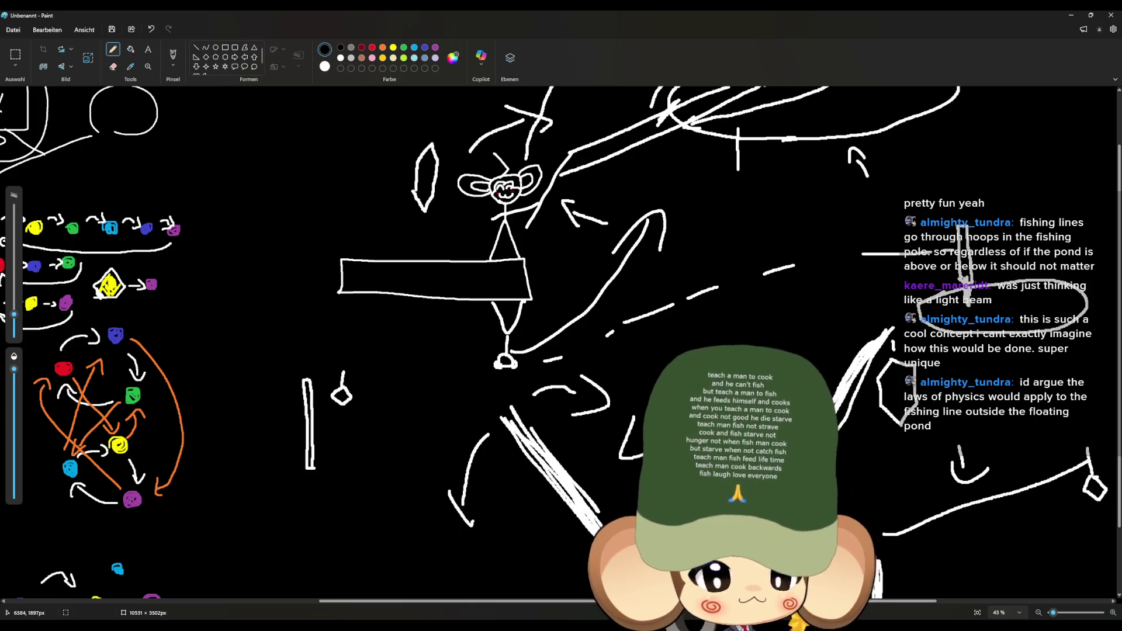
{"action": "scroll", "coordinate": [561, 343], "scroll_direction": "up", "scroll_amount": 3}
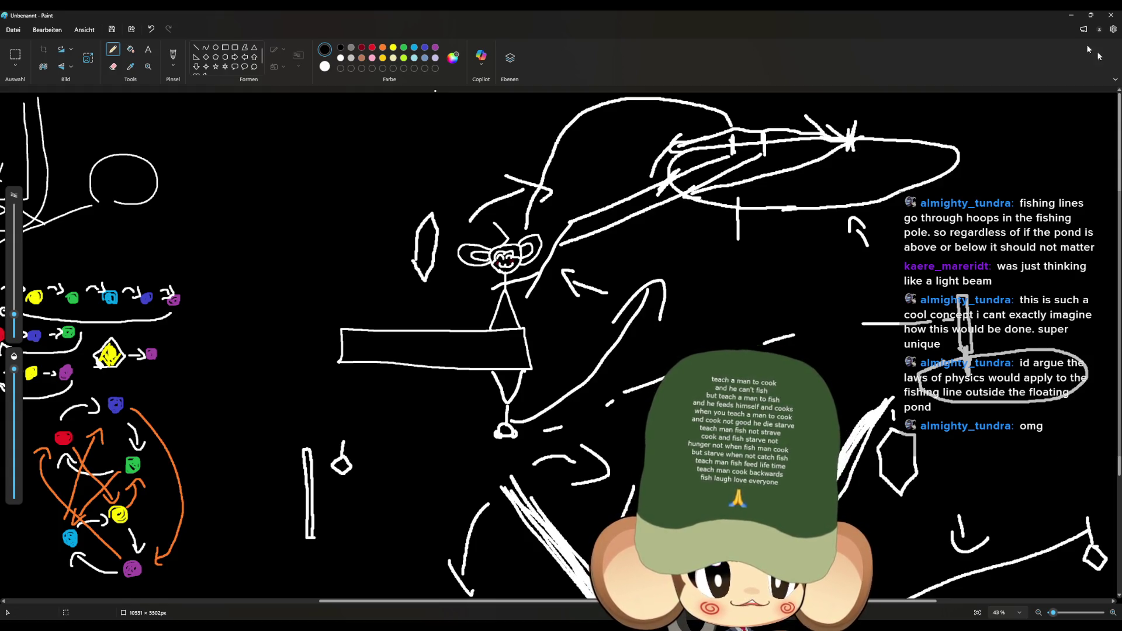
{"action": "key", "text": "alt+Tab"}
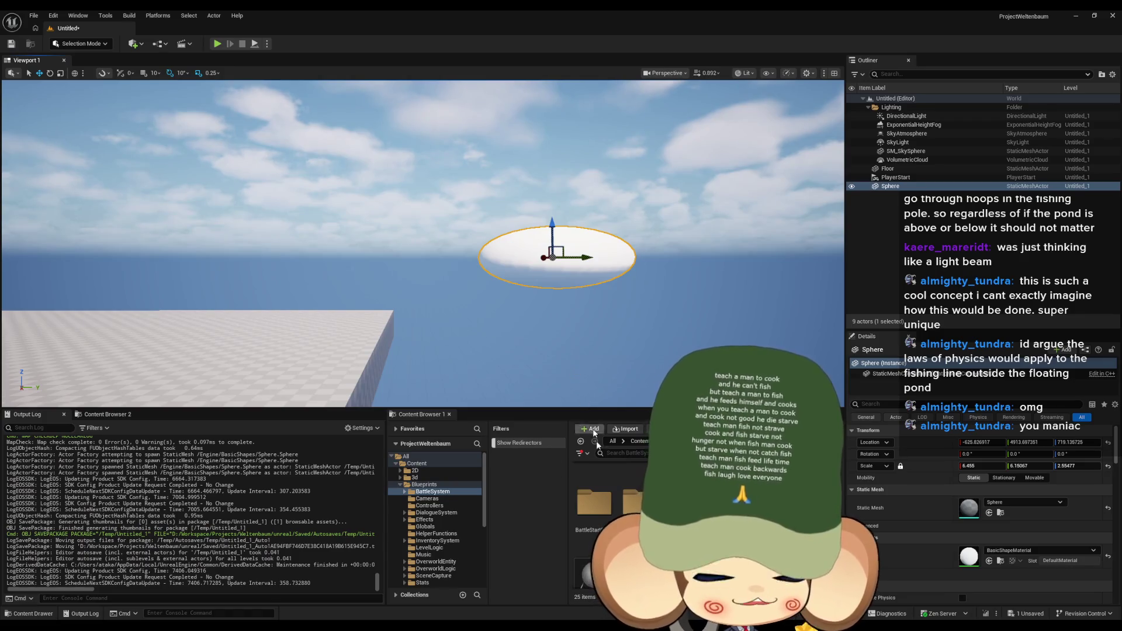
Step: Navigate the Content Browser tree from Content through Blueprints into the Controllers folder
{"action": "left_click", "coordinate": [637, 442]}
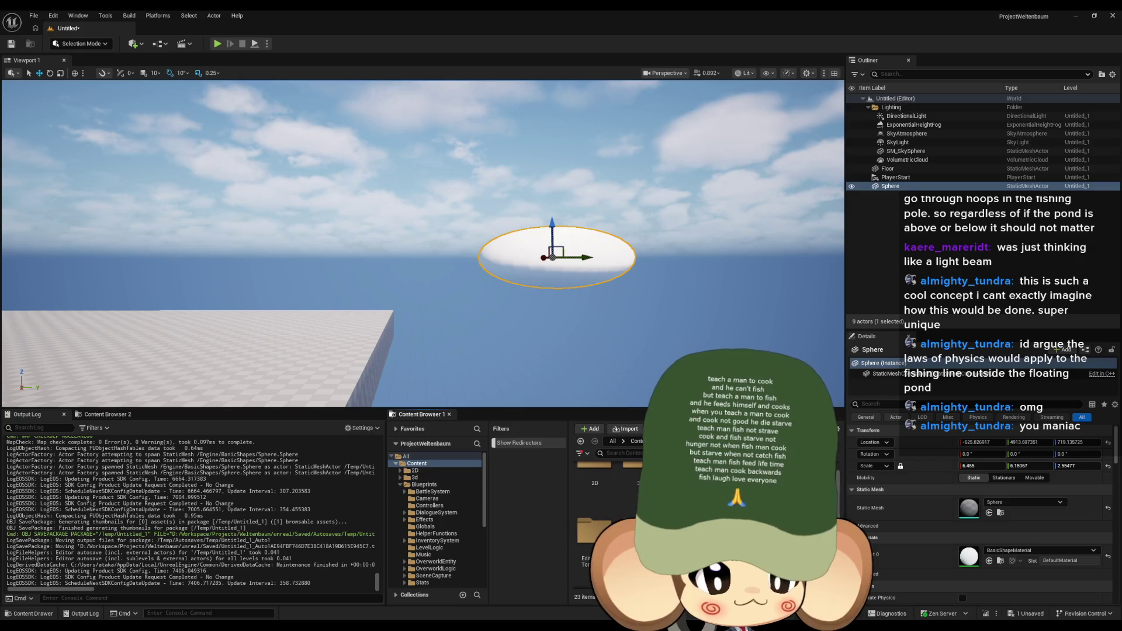
{"action": "left_click", "coordinate": [424, 485]}
{"action": "scroll", "coordinate": [608, 515], "scroll_direction": "up", "scroll_amount": 2}
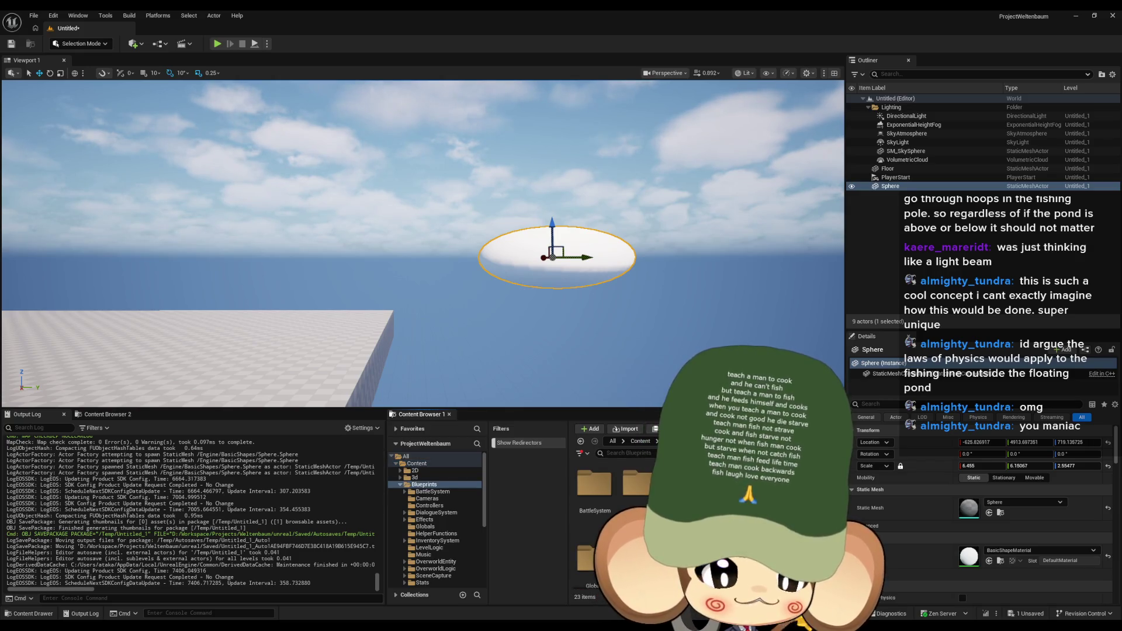
{"action": "scroll", "coordinate": [608, 514], "scroll_direction": "up", "scroll_amount": 1}
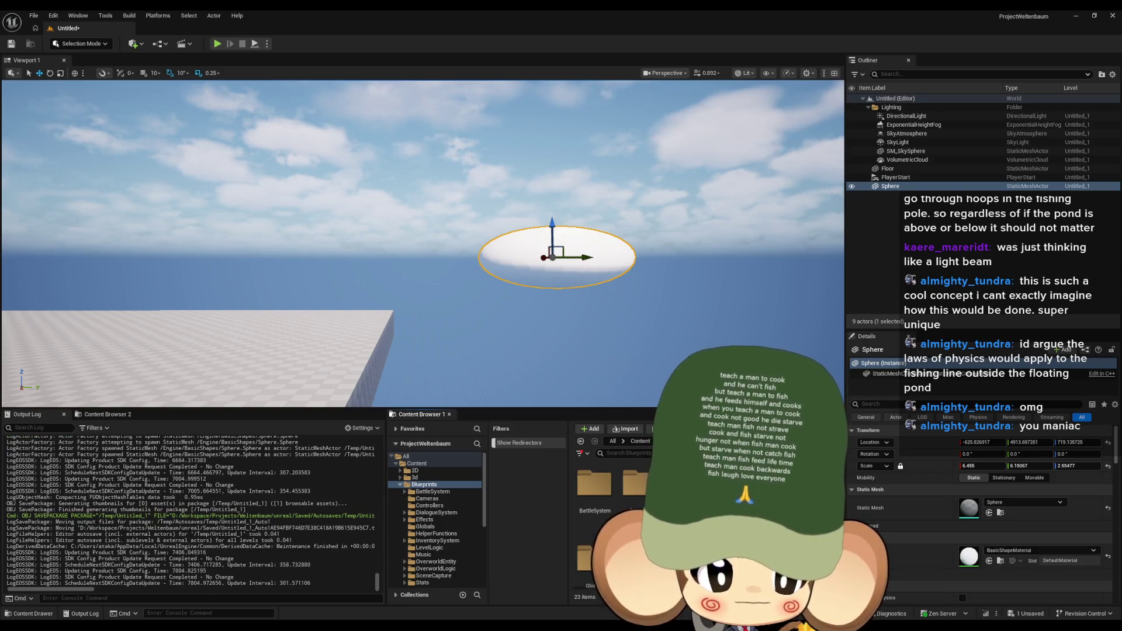
{"action": "left_click", "coordinate": [417, 464]}
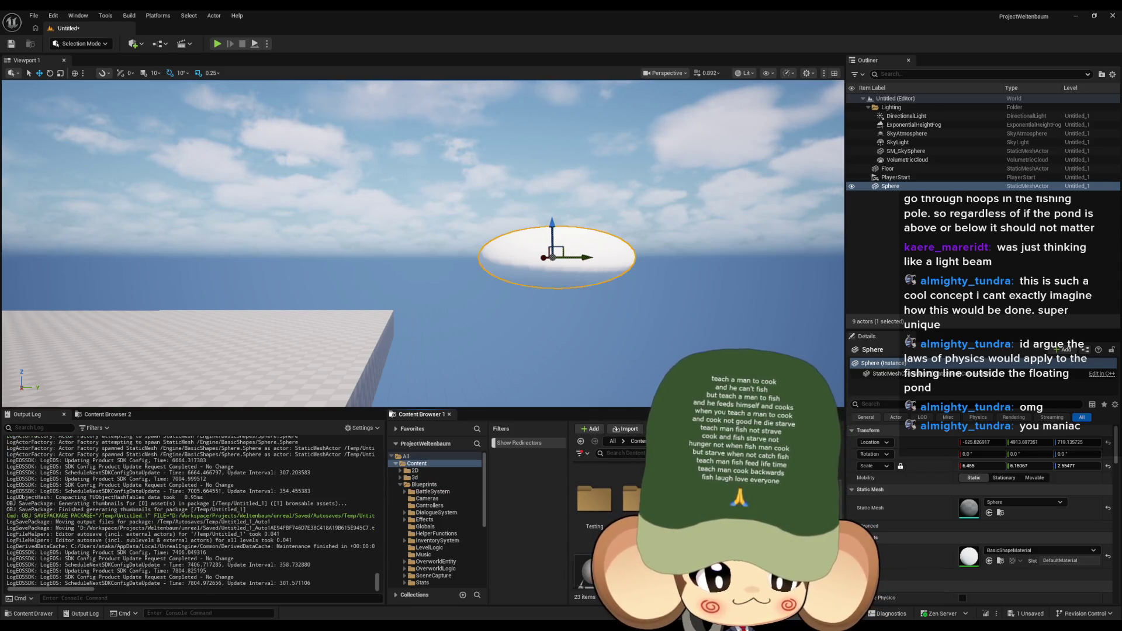
{"action": "scroll", "coordinate": [608, 514], "scroll_direction": "up", "scroll_amount": 3}
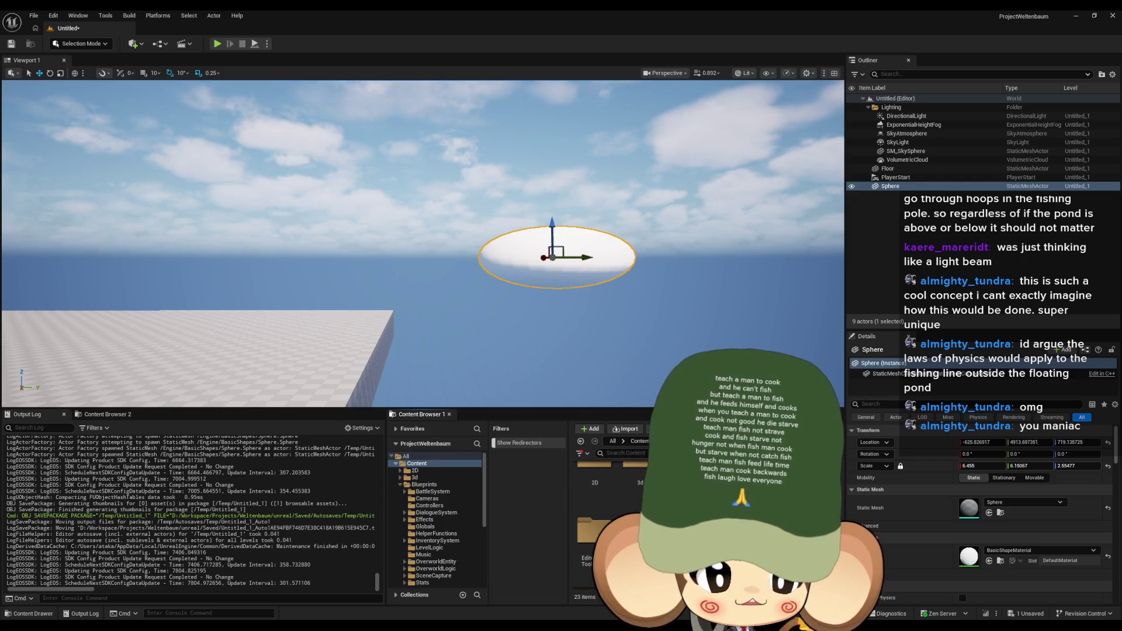
{"action": "left_click", "coordinate": [430, 505]}
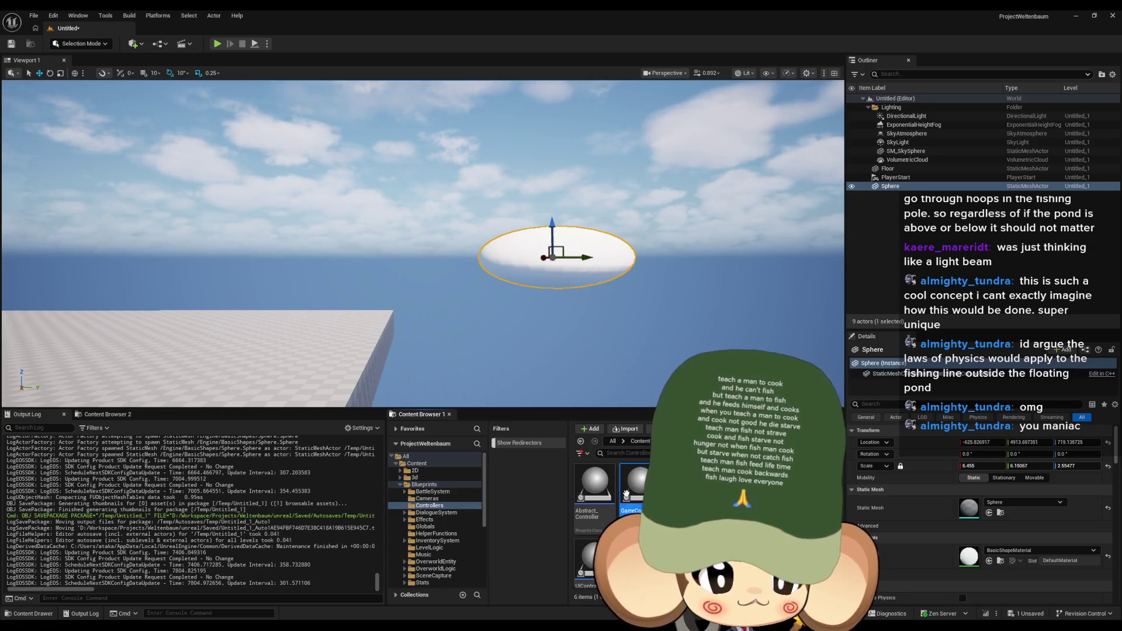
Step: Open GameController and inspect the Initialize Settings Data and Storage Data Controller nodes in StartGame
{"action": "double_click", "coordinate": [637, 485]}
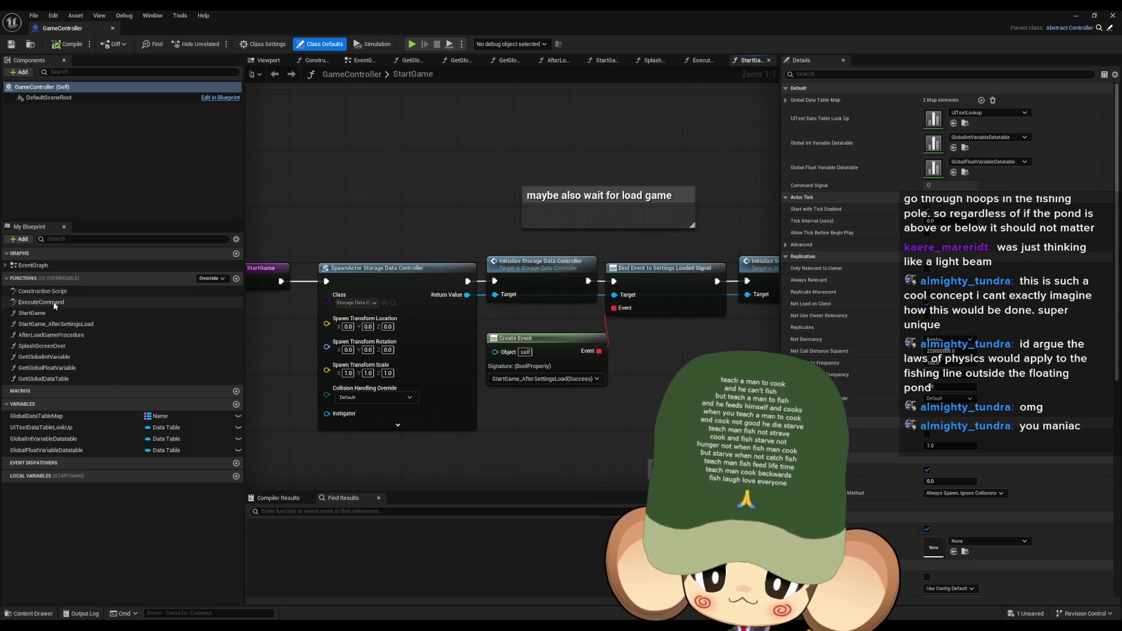
{"action": "mouse_move", "coordinate": [760, 281]}
{"action": "left_mouse_down"}
{"action": "mouse_move", "coordinate": [561, 297]}
{"action": "mouse_move", "coordinate": [581, 321]}
{"action": "left_mouse_up"}
{"action": "left_click", "coordinate": [578, 298]}
{"action": "left_click", "coordinate": [370, 287]}
{"action": "left_click_drag", "start_coordinate": [370, 287], "coordinate": [416, 282]}
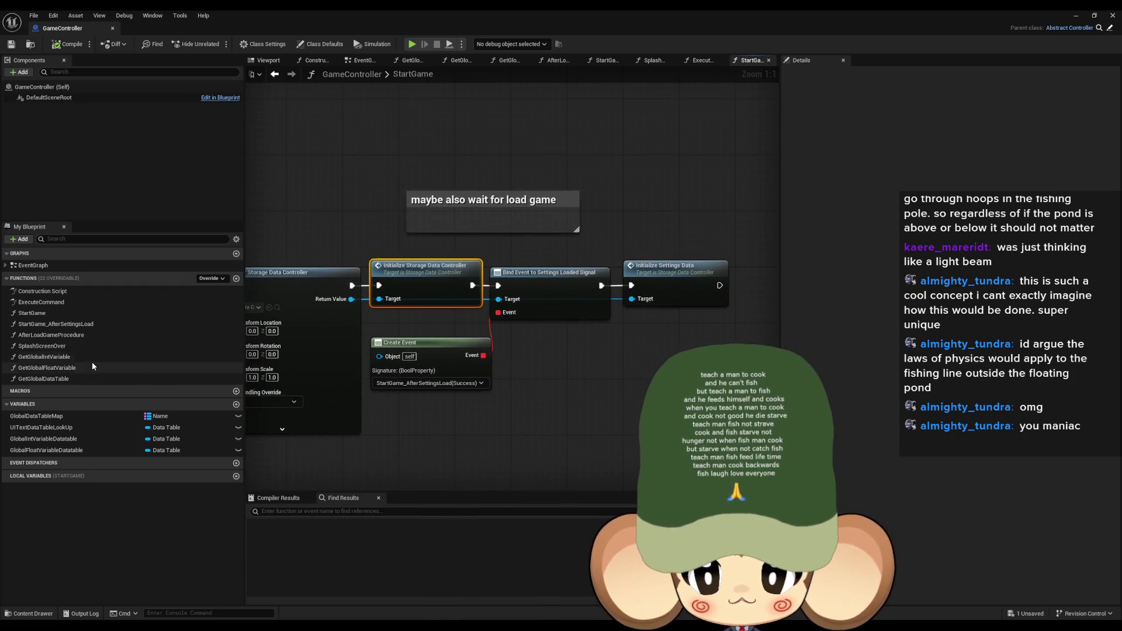
Step: Look through the AfterLoadGameProcedure and StartGame_AfterSettingsLoad function graphs
{"action": "double_click", "coordinate": [51, 335]}
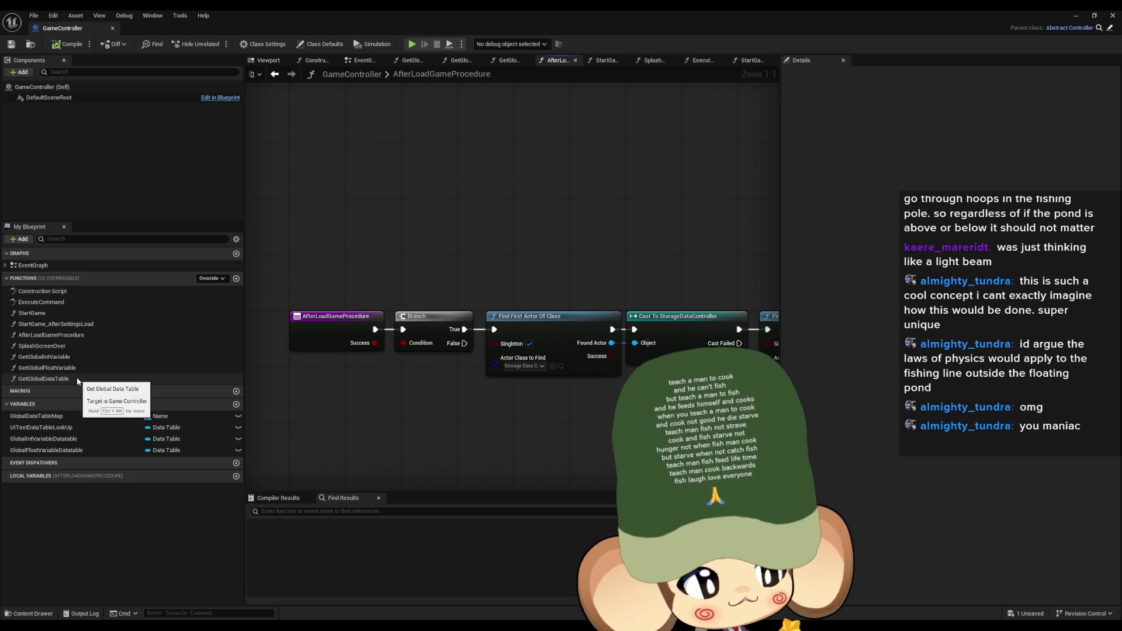
{"action": "double_click", "coordinate": [71, 326]}
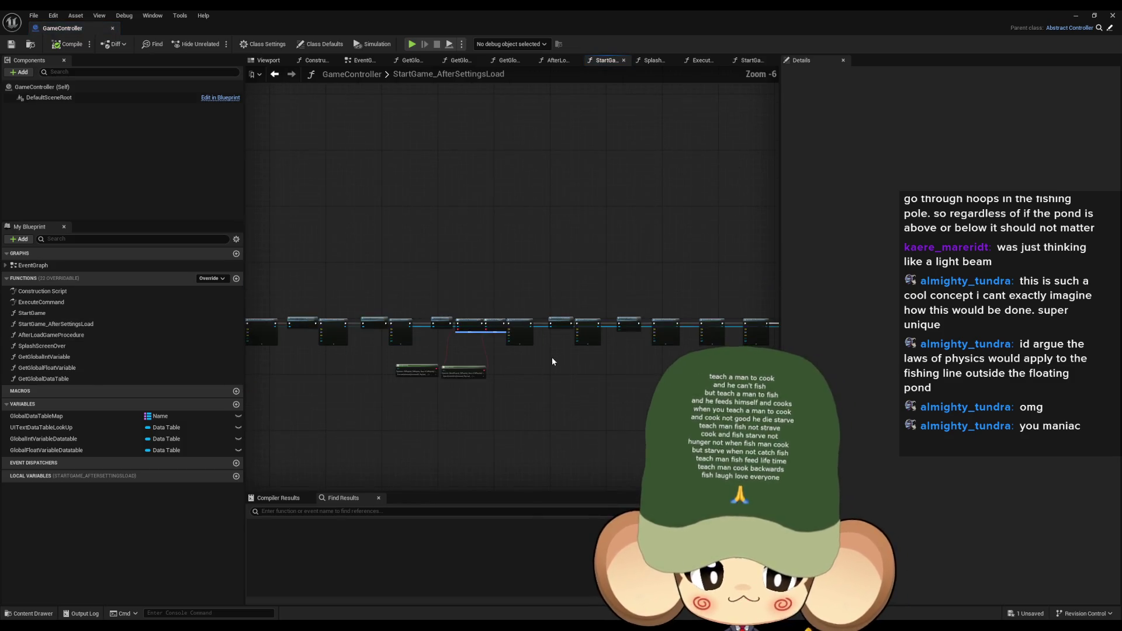
{"action": "left_click_drag", "start_coordinate": [384, 358], "coordinate": [393, 406]}
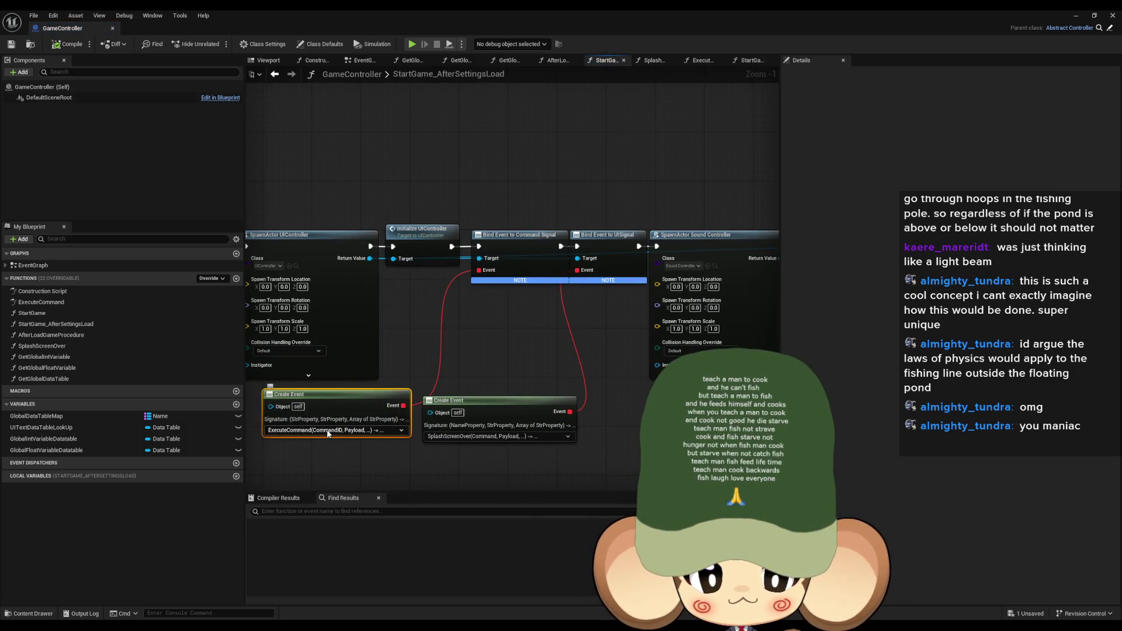
Step: Open the ExecuteCommand graph to its Switch on String node and float the editor window
{"action": "left_click", "coordinate": [34, 303]}
{"action": "double_click", "coordinate": [33, 304]}
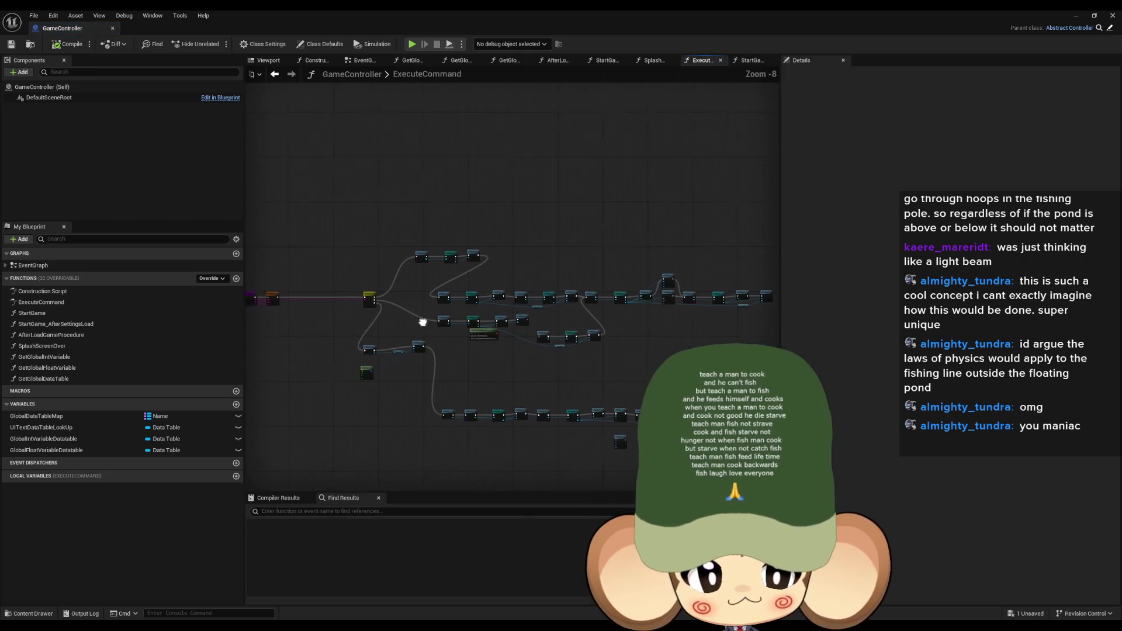
{"action": "scroll", "coordinate": [381, 294], "scroll_direction": "up", "scroll_amount": 3}
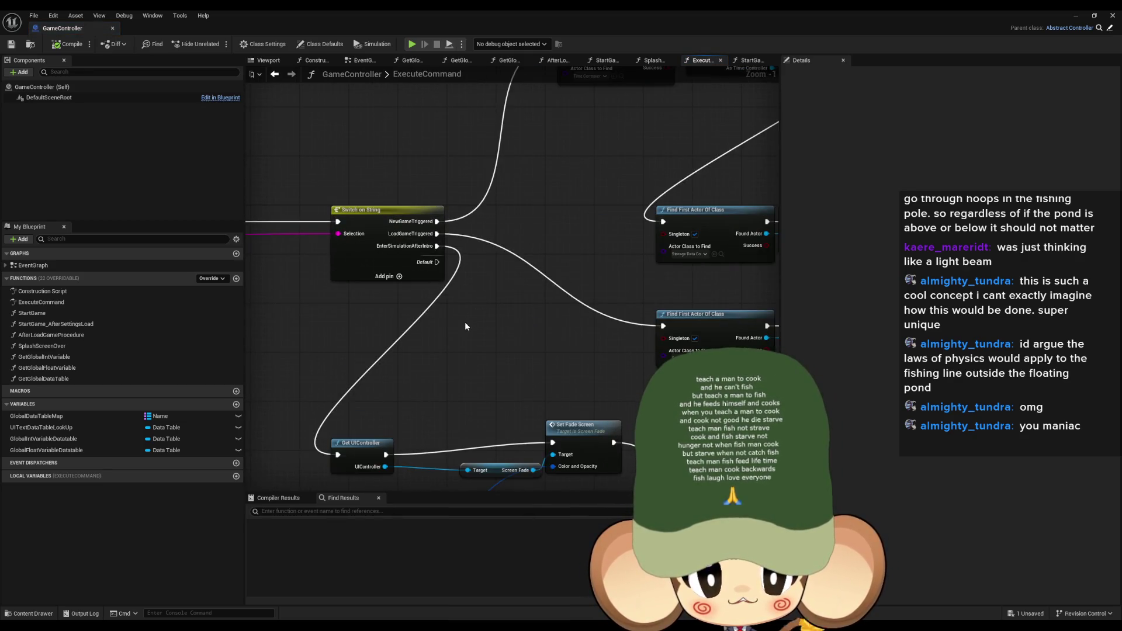
{"action": "left_click_drag", "start_coordinate": [466, 328], "coordinate": [565, 335]}
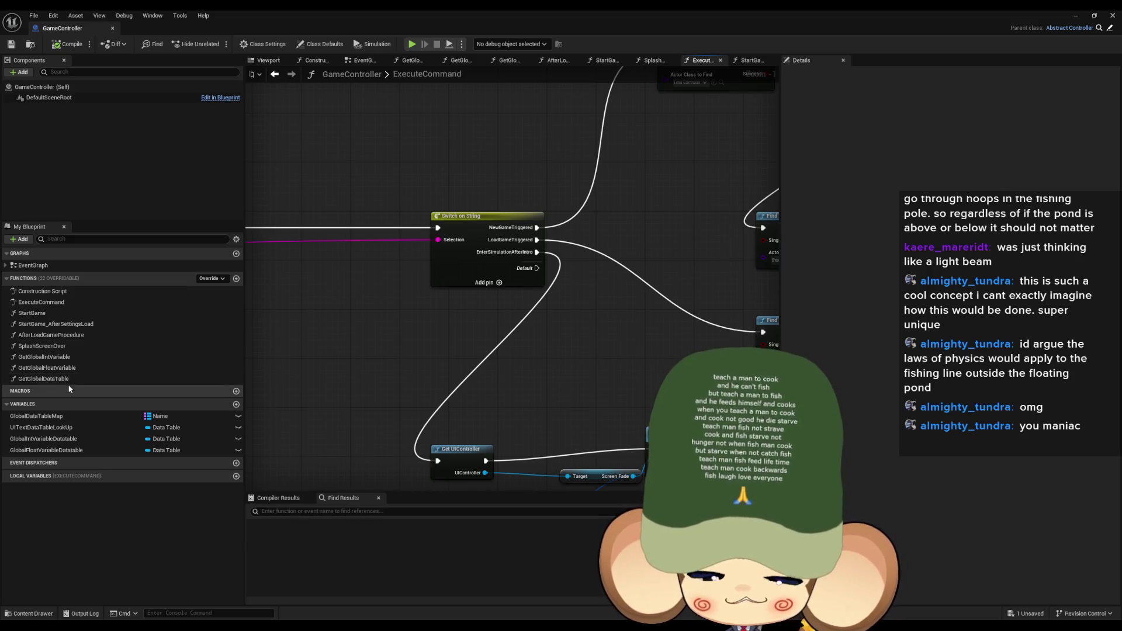
{"action": "left_click_drag", "start_coordinate": [272, 16], "coordinate": [271, 55]}
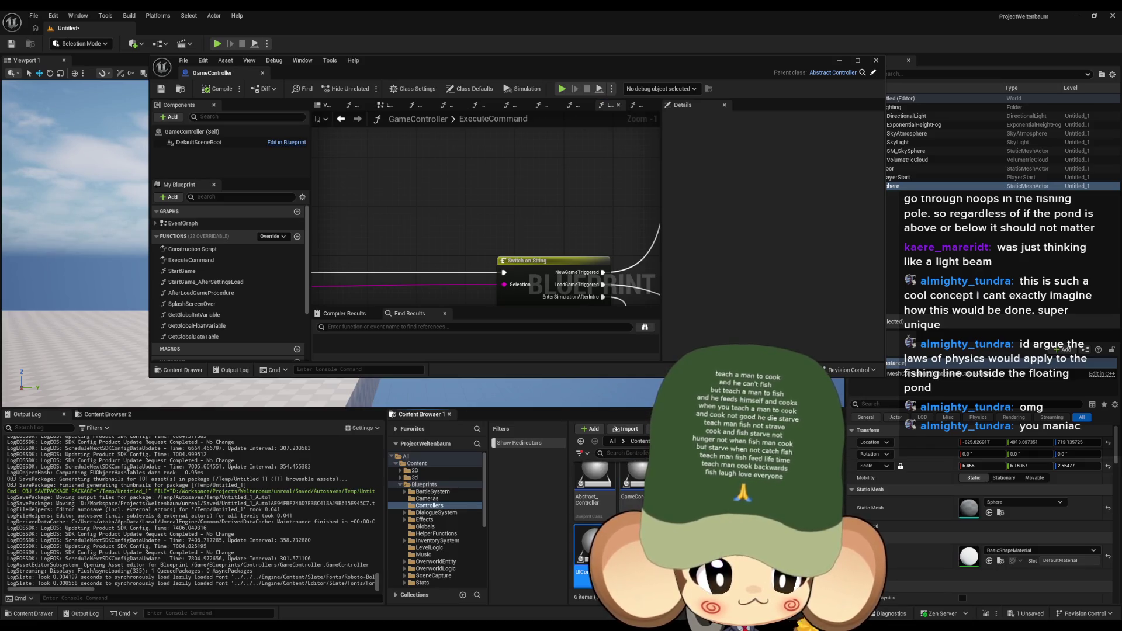
Step: Open UIController as a floating window, then return to a maximized GameController editor
{"action": "double_click", "coordinate": [583, 544]}
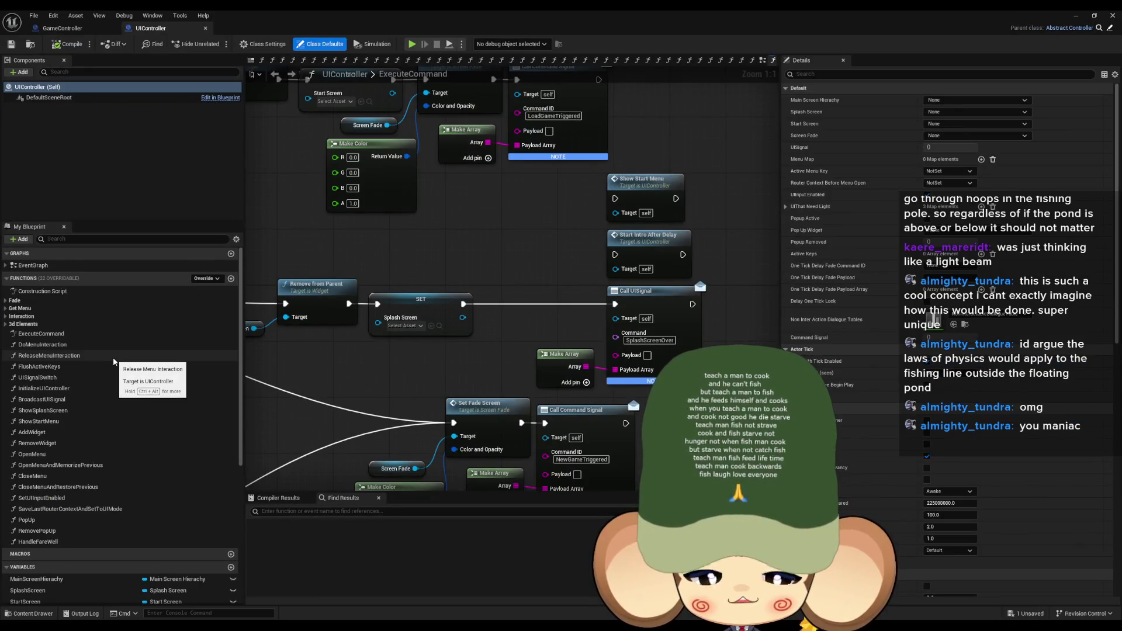
{"action": "double_click", "coordinate": [450, 16]}
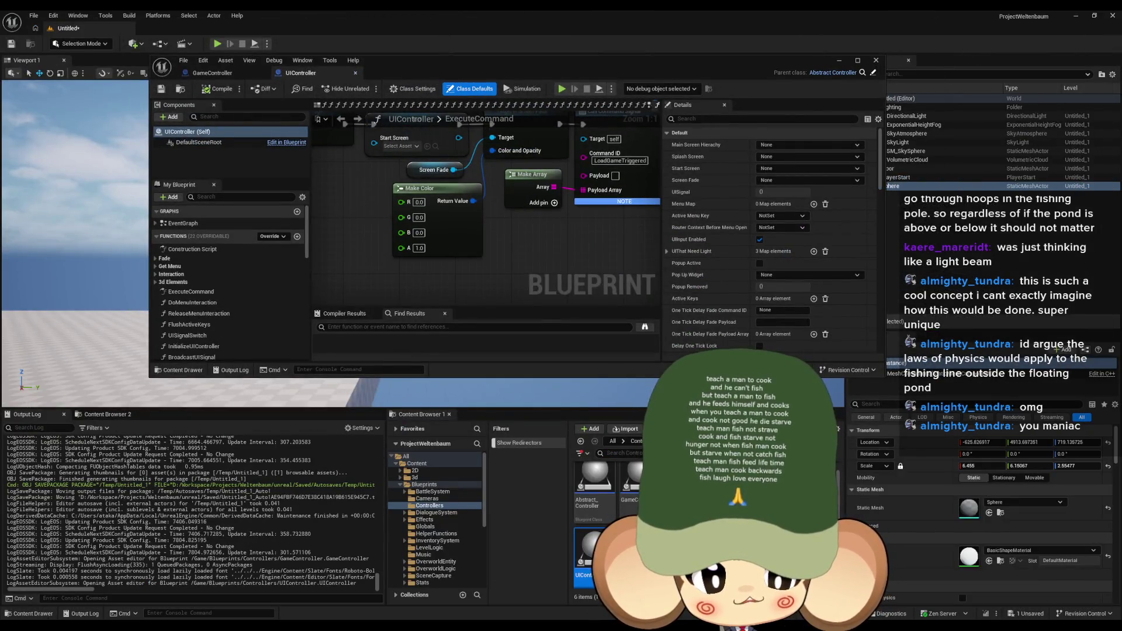
{"action": "left_click", "coordinate": [202, 72]}
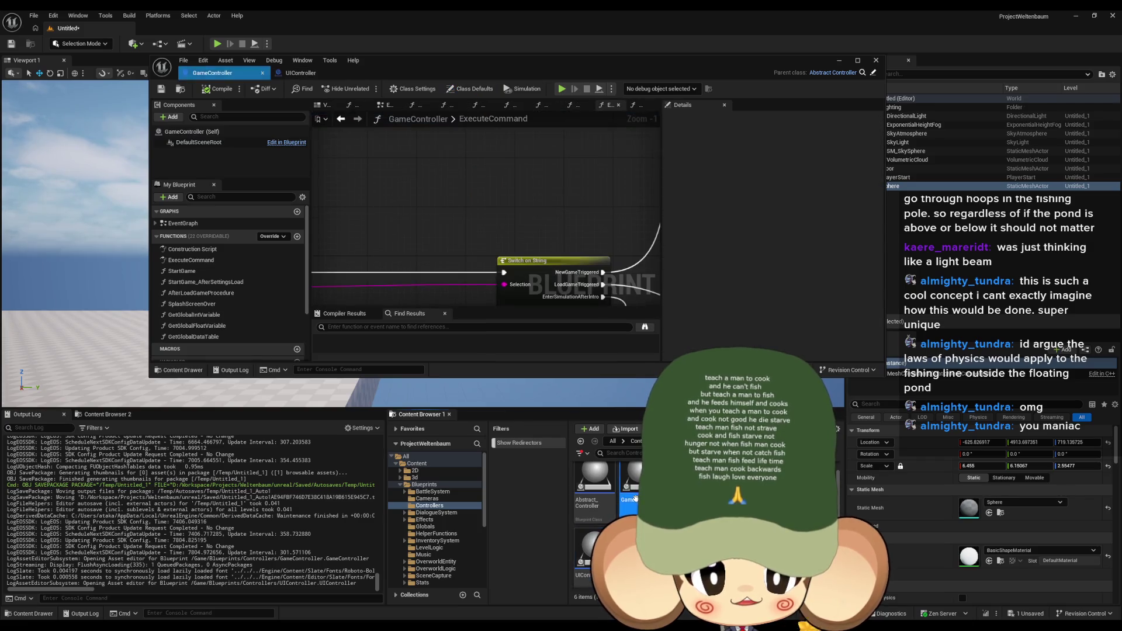
{"action": "double_click", "coordinate": [400, 69]}
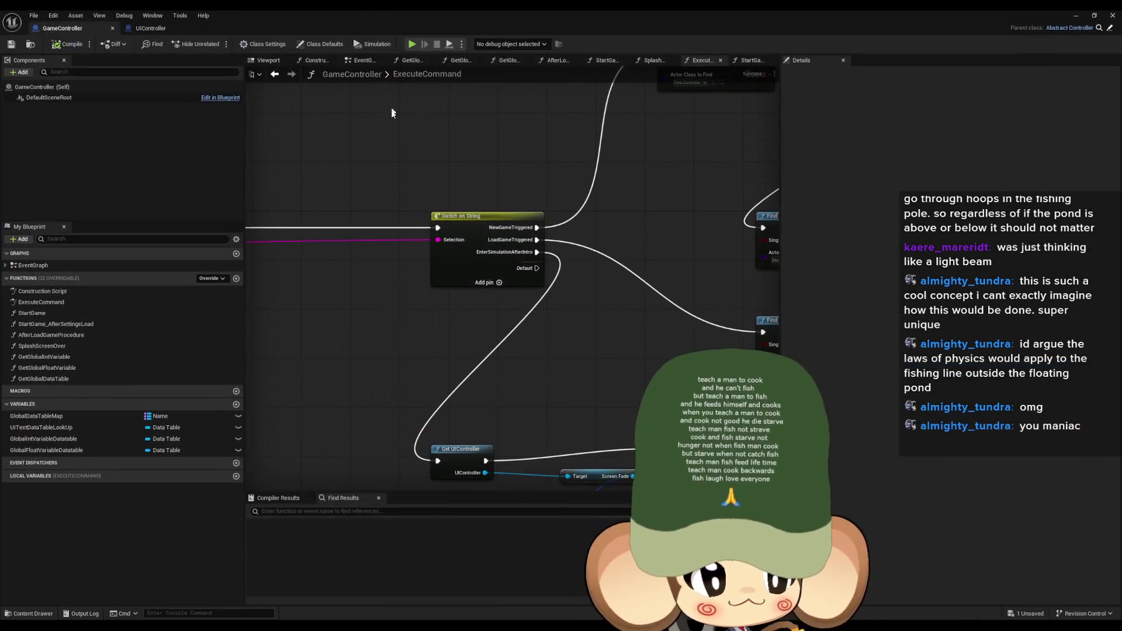
Step: Check the AfterLoadGameProcedure graph, then view the start of the SplashScreenOver chain
{"action": "scroll", "coordinate": [452, 236], "scroll_direction": "down", "scroll_amount": 2}
{"action": "mouse_move", "coordinate": [452, 236]}
{"action": "left_mouse_down"}
{"action": "mouse_move", "coordinate": [652, 296]}
{"action": "mouse_move", "coordinate": [551, 248]}
{"action": "left_mouse_up"}
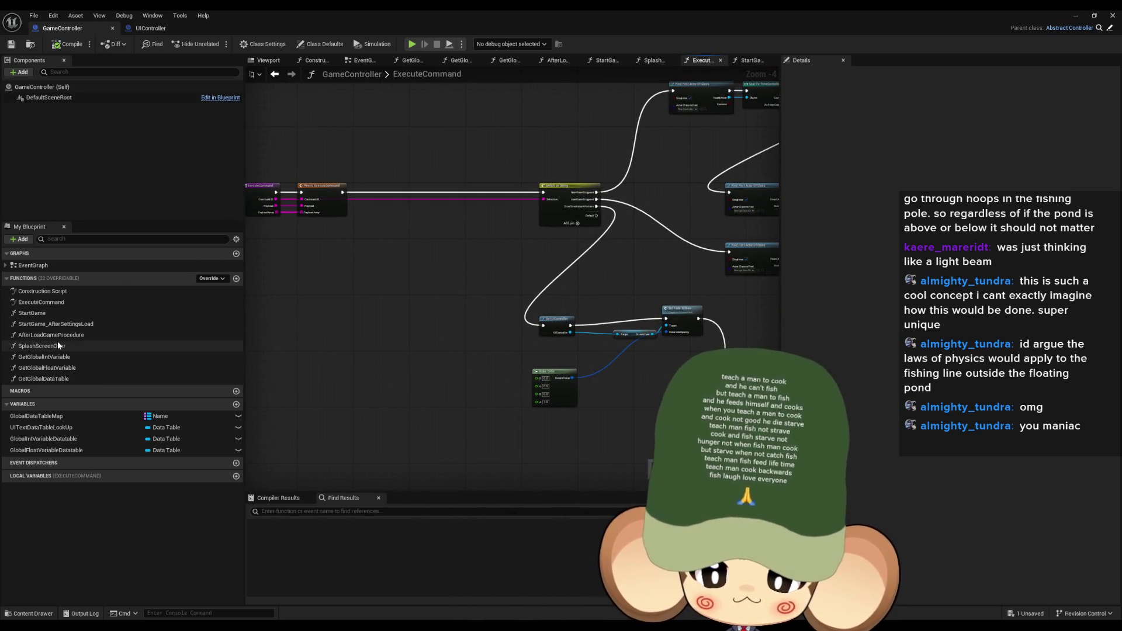
{"action": "double_click", "coordinate": [75, 335]}
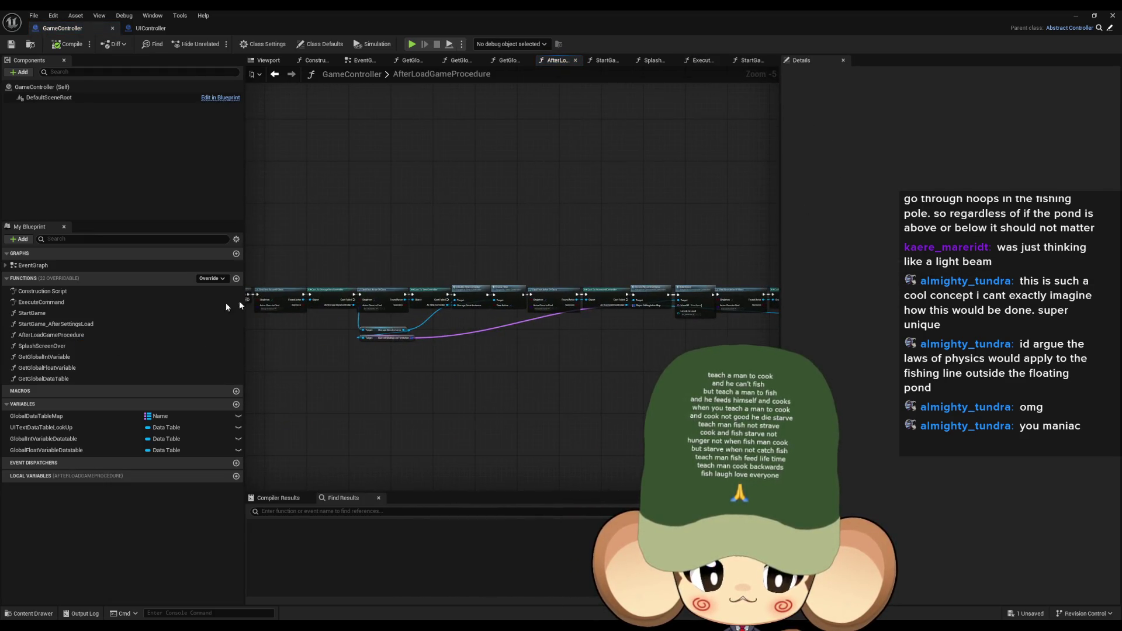
{"action": "double_click", "coordinate": [46, 348]}
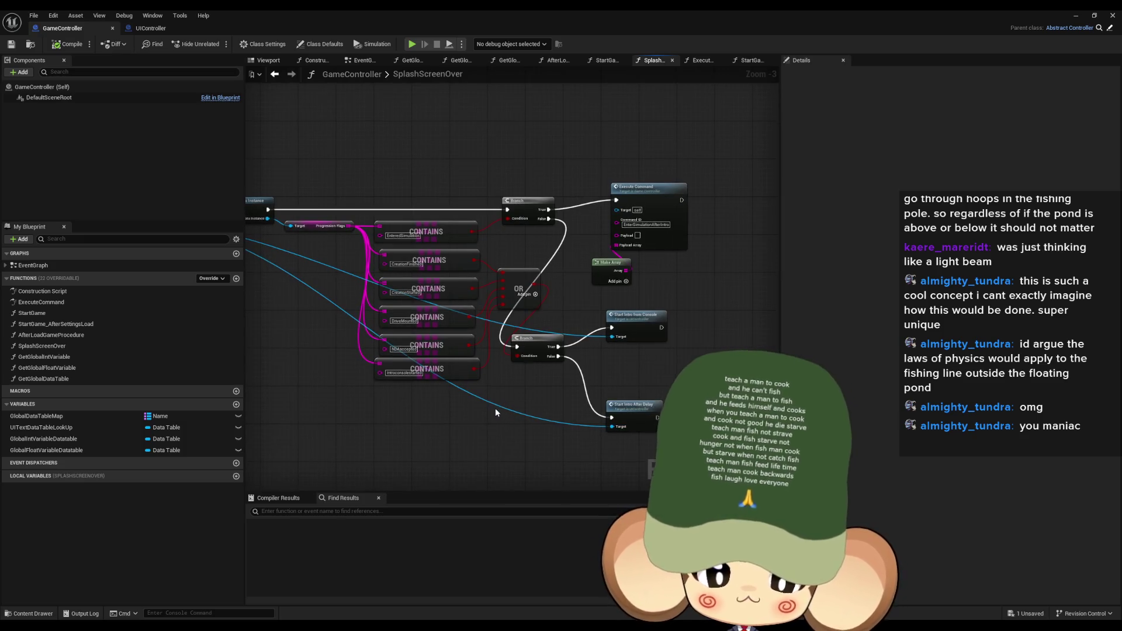
{"action": "left_click", "coordinate": [646, 235]}
{"action": "scroll", "coordinate": [649, 238], "scroll_direction": "up", "scroll_amount": 3}
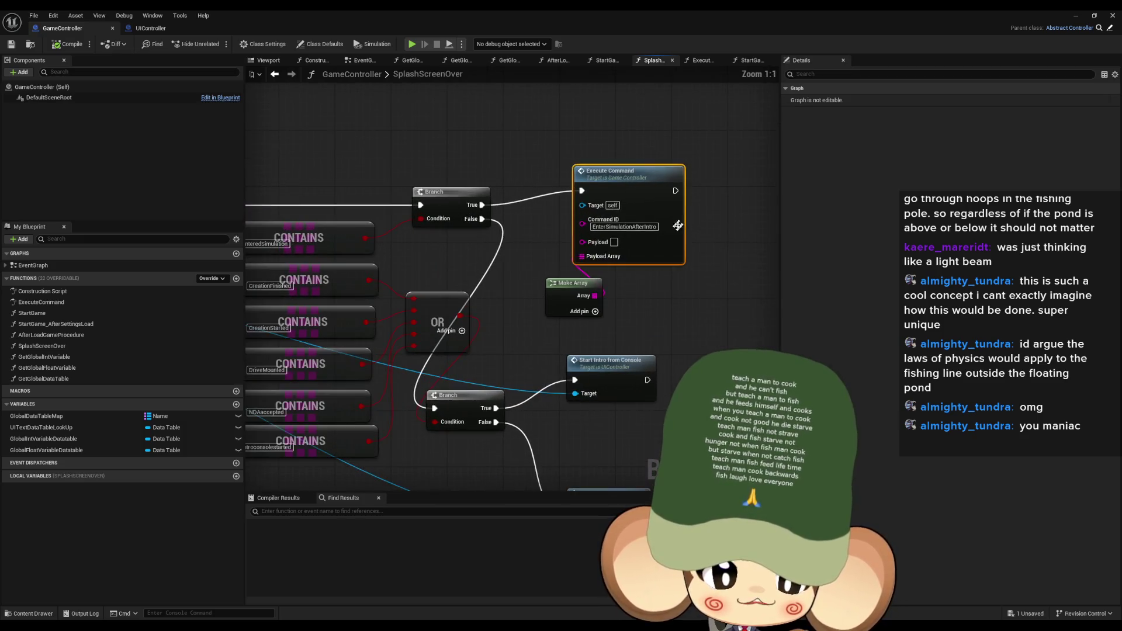
{"action": "mouse_move", "coordinate": [657, 290]}
{"action": "left_mouse_down"}
{"action": "mouse_move", "coordinate": [777, 327]}
{"action": "mouse_move", "coordinate": [760, 310]}
{"action": "mouse_move", "coordinate": [771, 313]}
{"action": "mouse_move", "coordinate": [481, 362]}
{"action": "left_mouse_up"}
Step: Reopen the ExecuteCommand graph and survey its fade screen nodes zoomed out
{"action": "left_click", "coordinate": [55, 303]}
{"action": "double_click", "coordinate": [55, 303]}
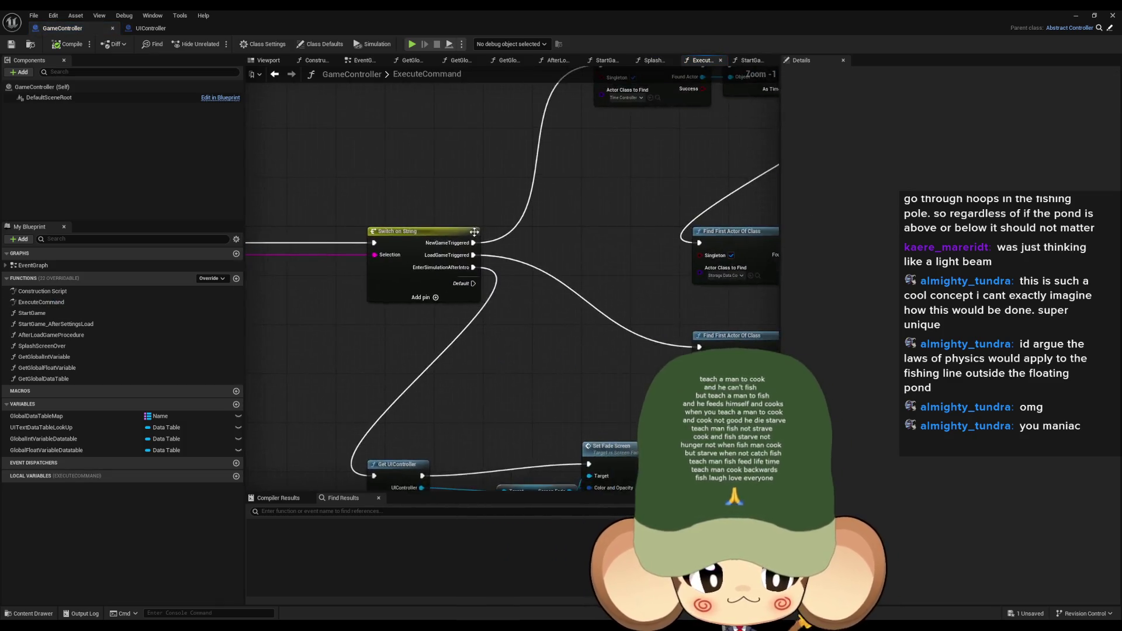
{"action": "mouse_move", "coordinate": [415, 443]}
{"action": "left_mouse_down"}
{"action": "mouse_move", "coordinate": [394, 270]}
{"action": "mouse_move", "coordinate": [639, 363]}
{"action": "left_mouse_up"}
{"action": "scroll", "coordinate": [480, 281], "scroll_direction": "down", "scroll_amount": 4}
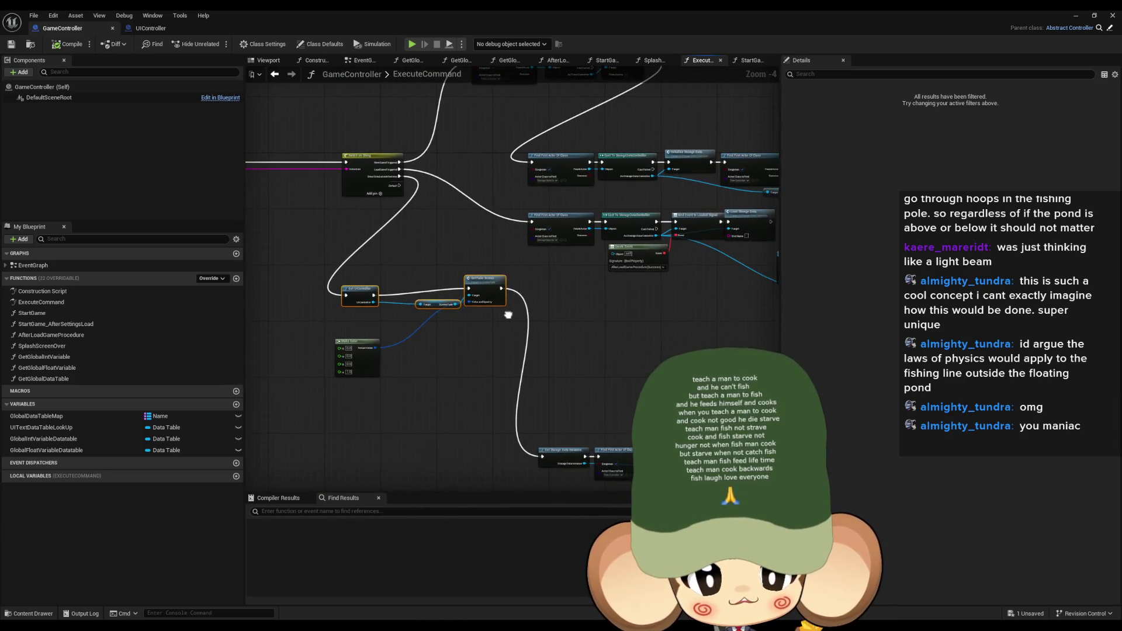
{"action": "scroll", "coordinate": [480, 281], "scroll_direction": "up", "scroll_amount": 1}
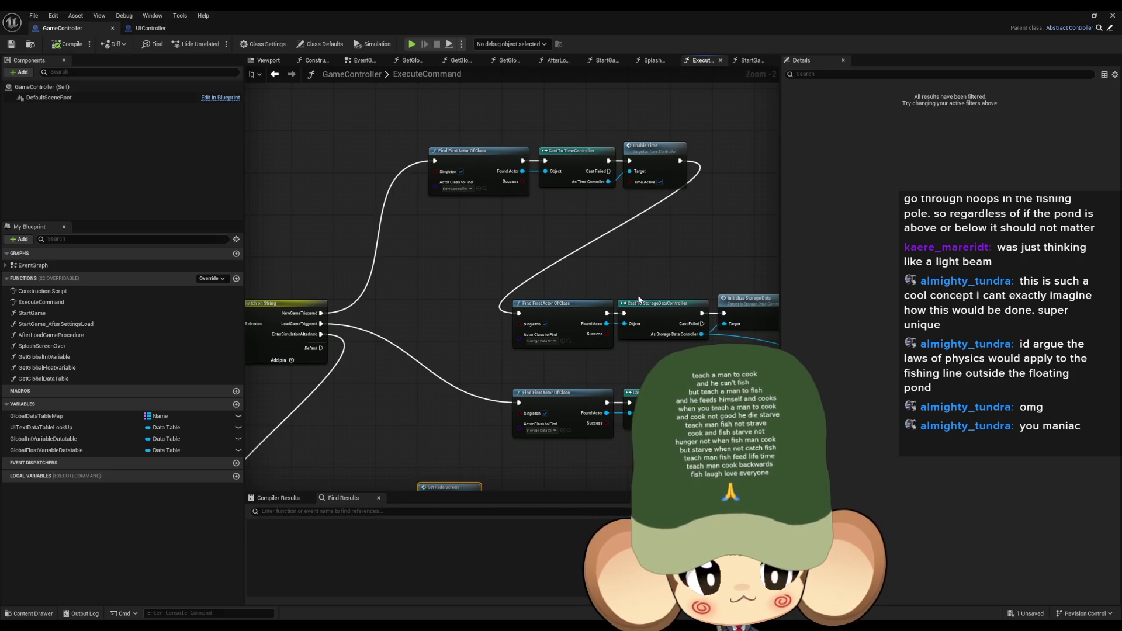
{"action": "scroll", "coordinate": [551, 237], "scroll_direction": "up", "scroll_amount": 1}
{"action": "scroll", "coordinate": [551, 236], "scroll_direction": "down", "scroll_amount": 3}
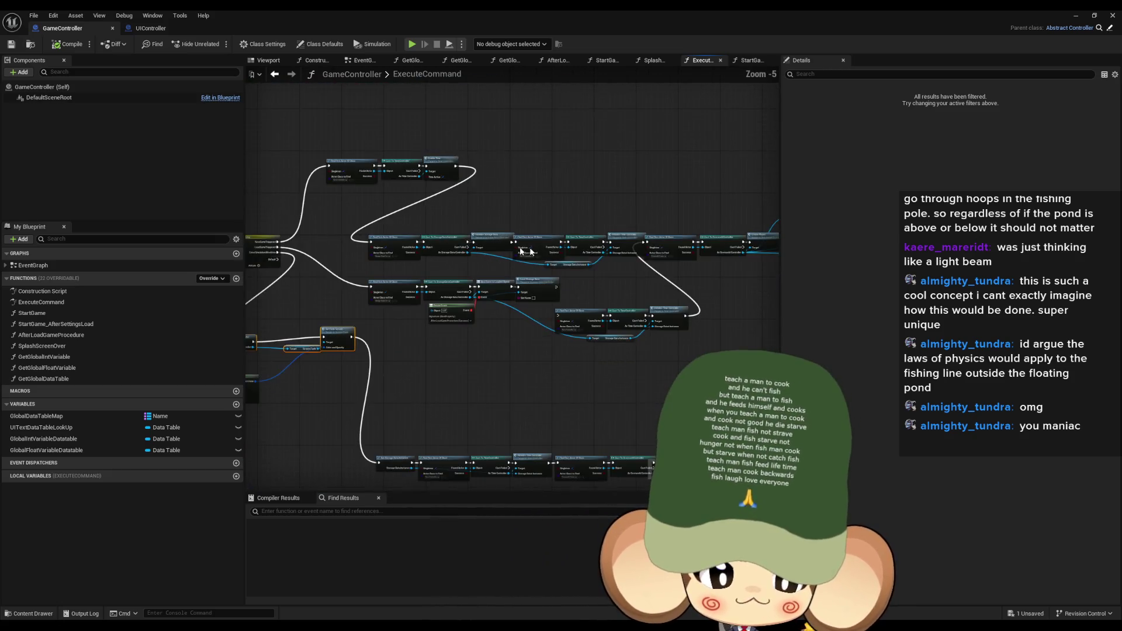
{"action": "left_click_drag", "start_coordinate": [653, 251], "coordinate": [480, 209]}
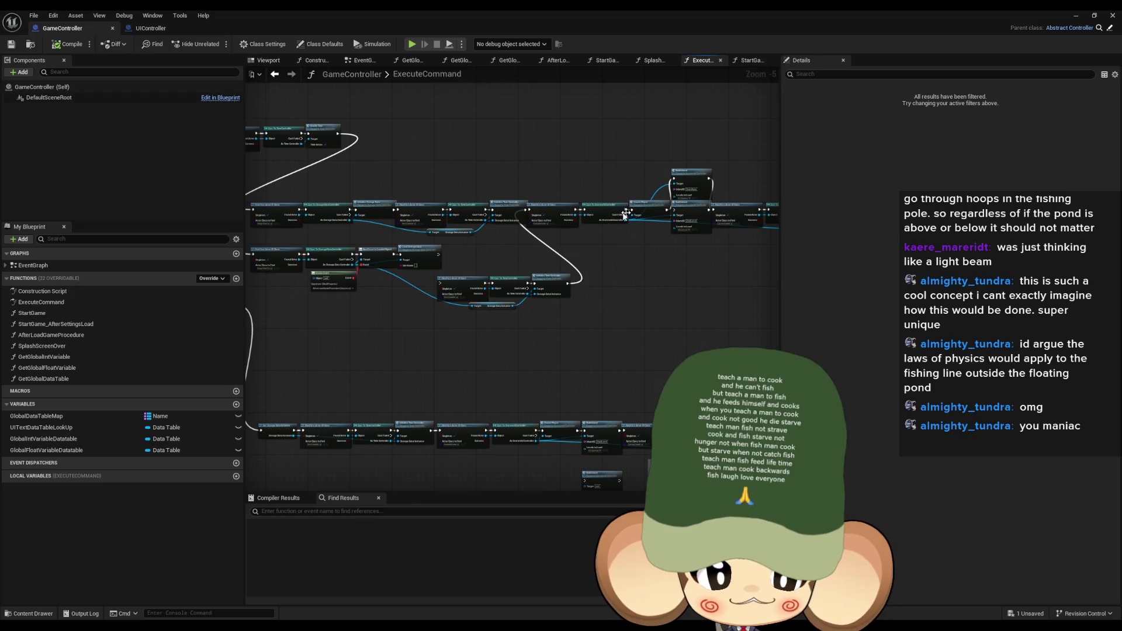
Step: Wire the EnterSimulationAfterIntro case to the Find First Actor Of Class node
{"action": "scroll", "coordinate": [457, 229], "scroll_direction": "up", "scroll_amount": 4}
{"action": "left_click_drag", "start_coordinate": [434, 237], "coordinate": [510, 335]}
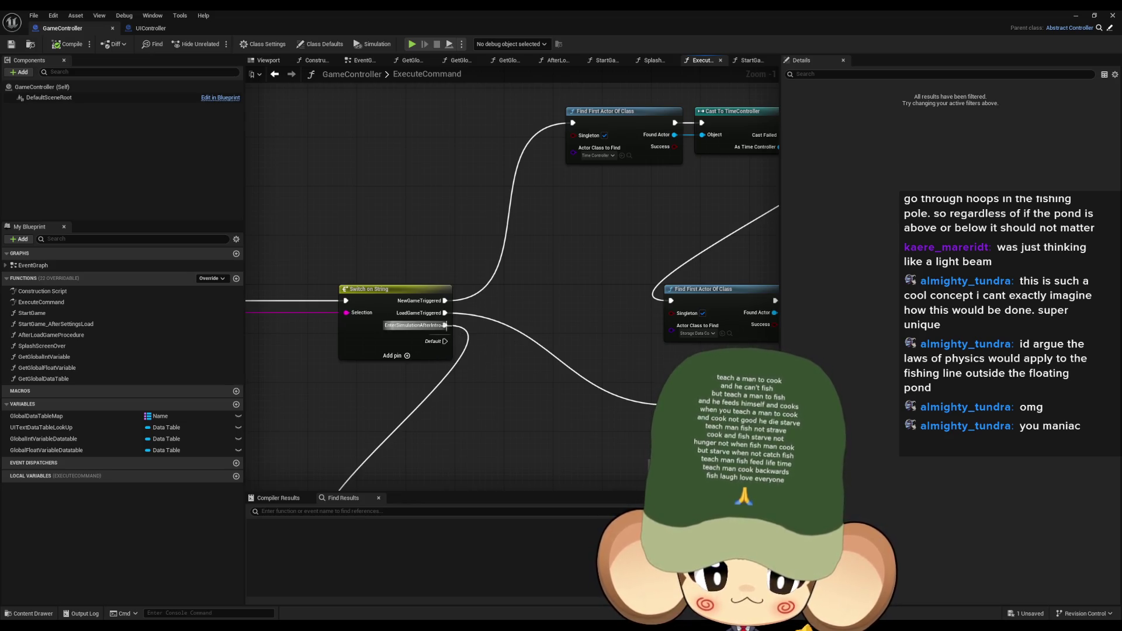
{"action": "mouse_move", "coordinate": [446, 325]}
{"action": "left_mouse_down"}
{"action": "mouse_move", "coordinate": [562, 120]}
{"action": "mouse_move", "coordinate": [575, 124]}
{"action": "left_mouse_up"}
{"action": "left_click_drag", "start_coordinate": [561, 237], "coordinate": [562, 76]}
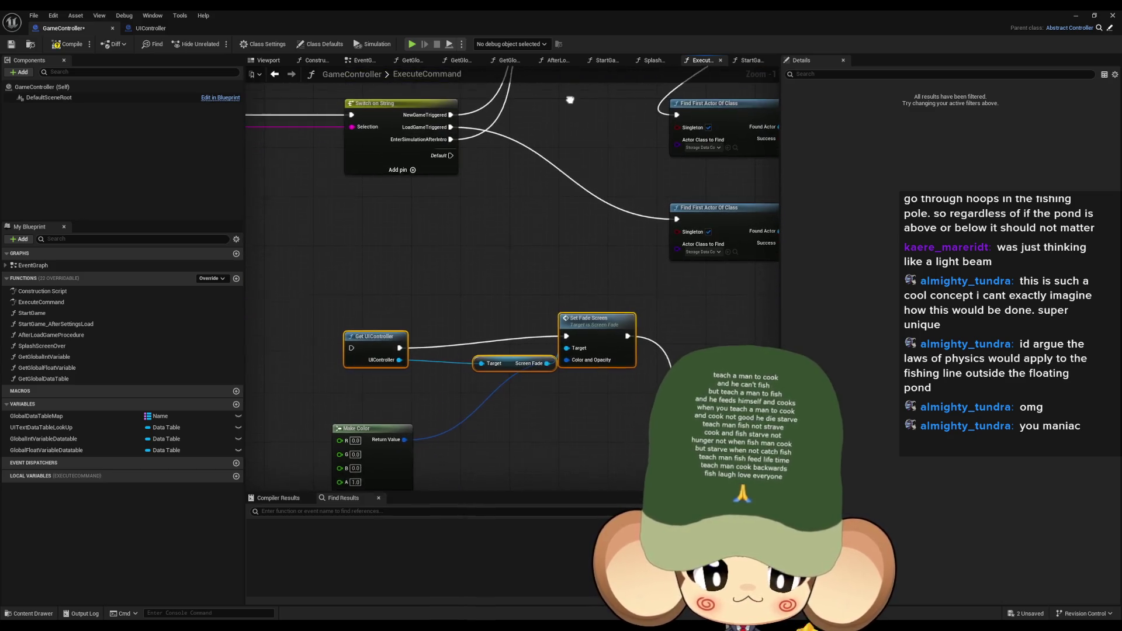
Step: Close the blueprint, save pending changes with Save Selected to load Main, and start a test play
{"action": "left_click", "coordinate": [1112, 15]}
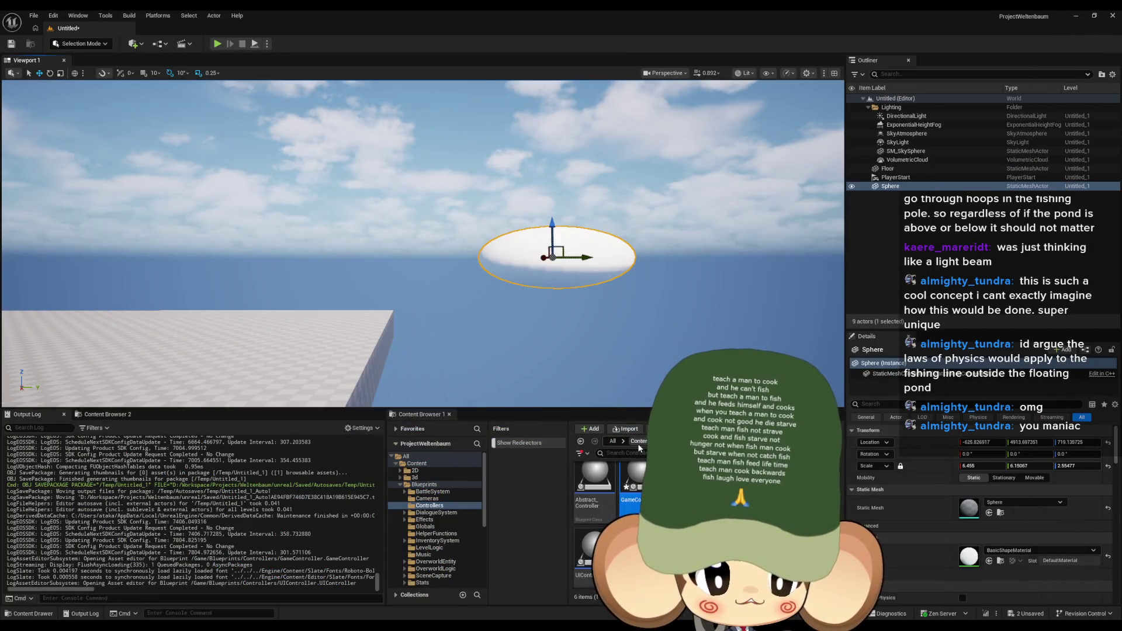
{"action": "left_click", "coordinate": [638, 442]}
{"action": "key", "text": "ctrl+shift+s"}
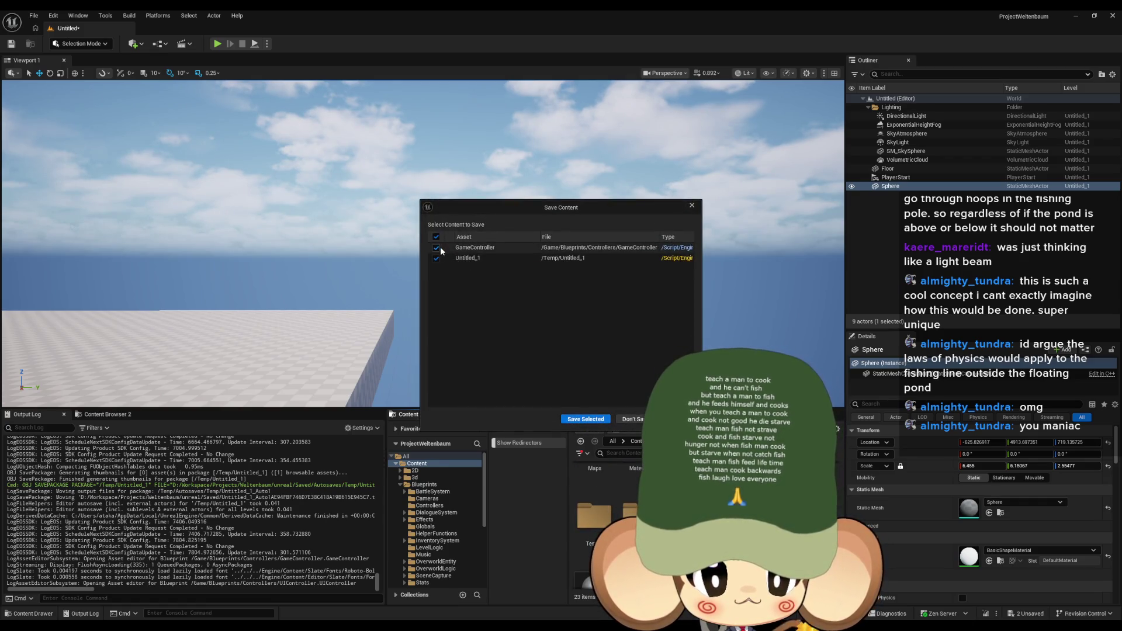
{"action": "left_click", "coordinate": [585, 419]}
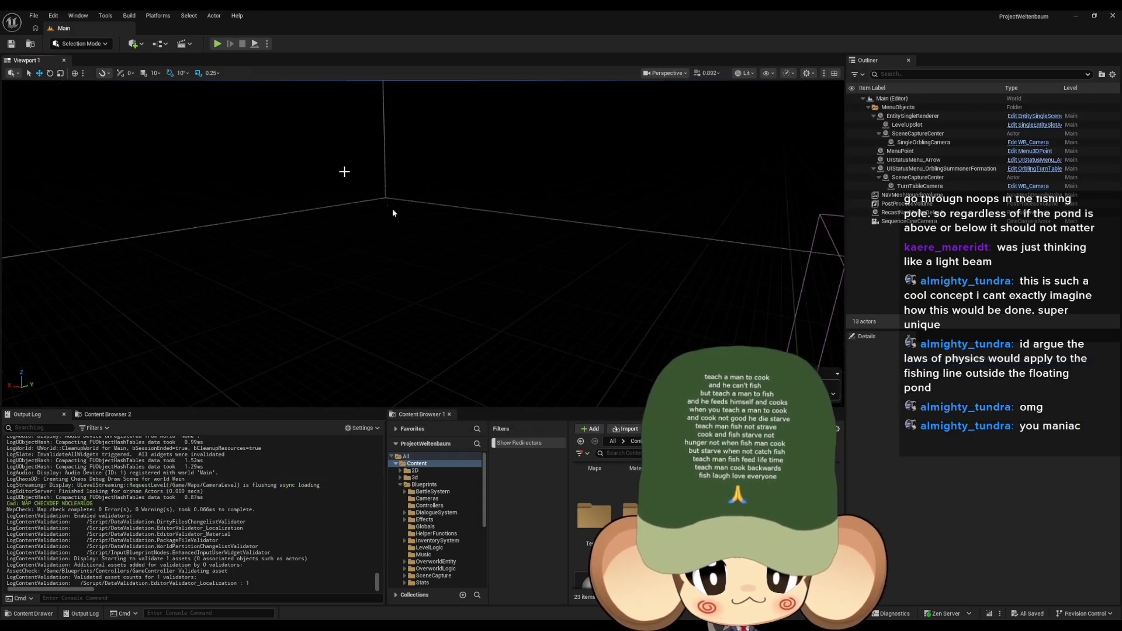
{"action": "left_click", "coordinate": [215, 45]}
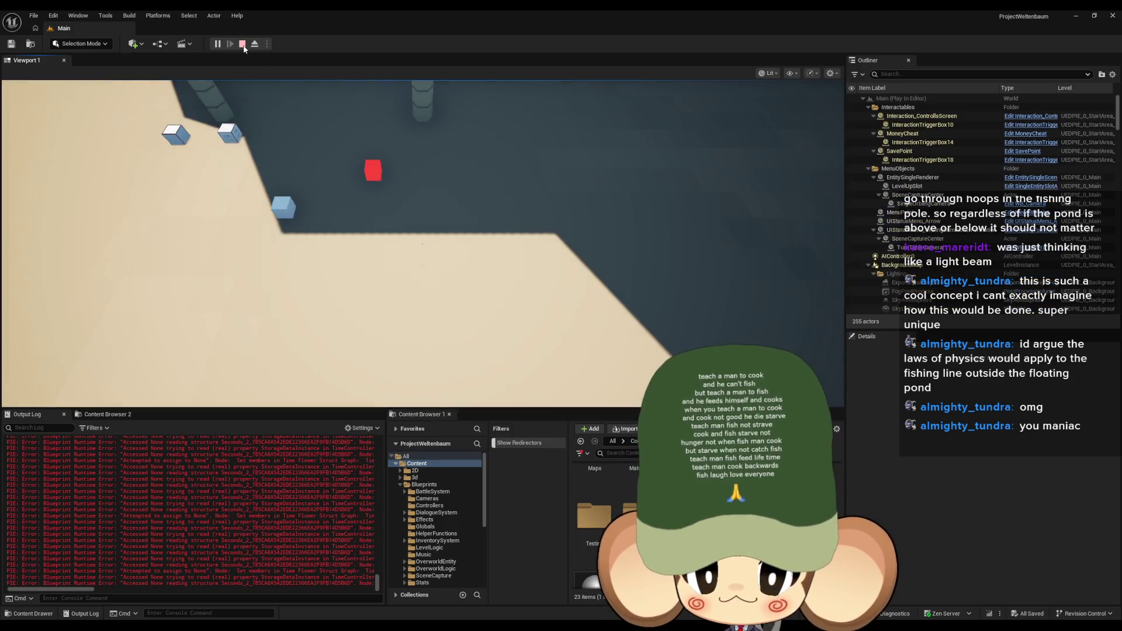
{"action": "left_click", "coordinate": [257, 82]}
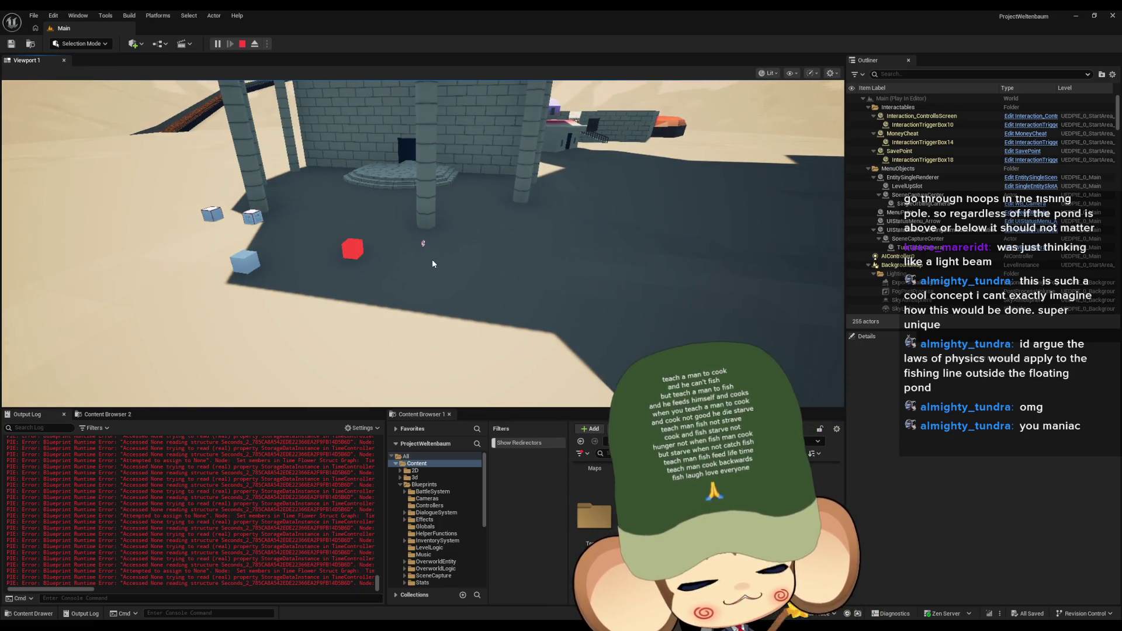
{"action": "left_click", "coordinate": [434, 265]}
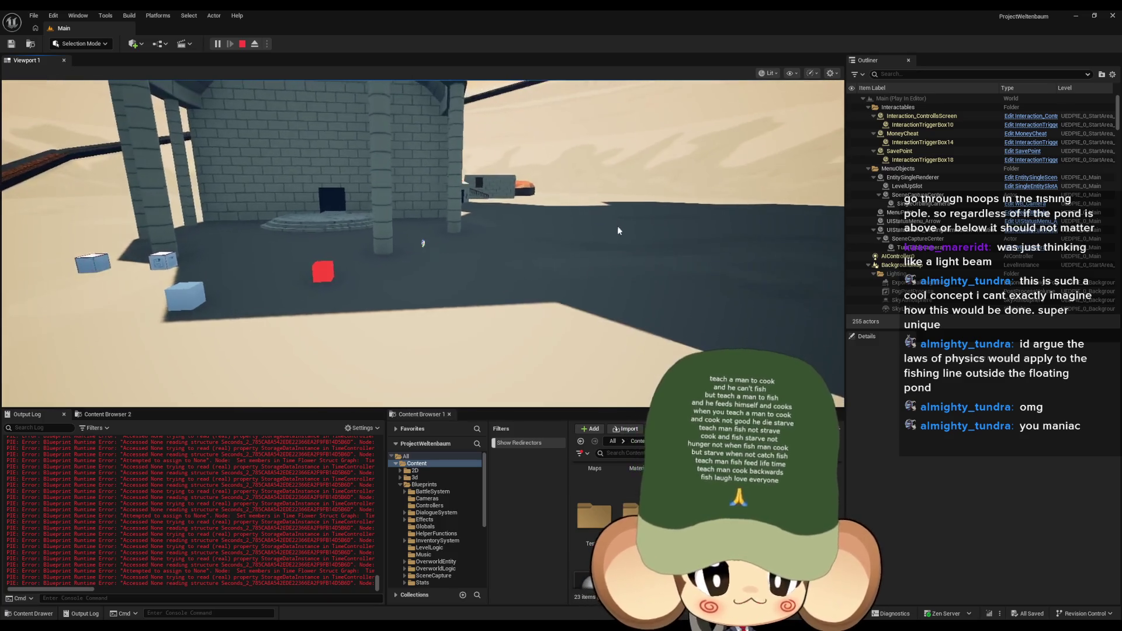
{"action": "key", "text": "w"}
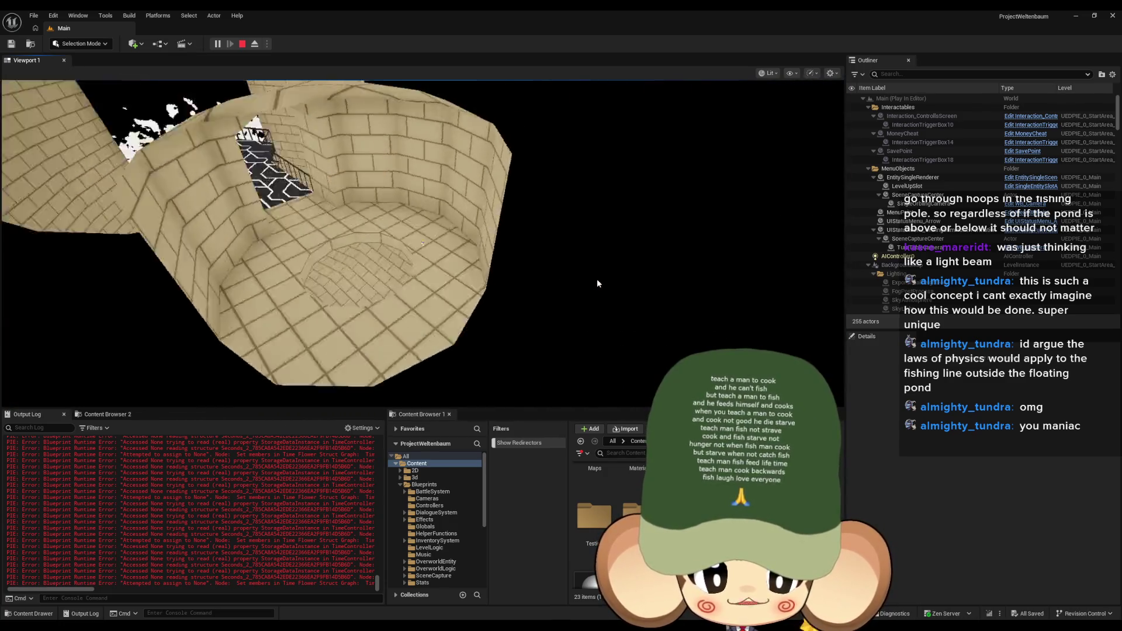
{"action": "left_click", "coordinate": [597, 279]}
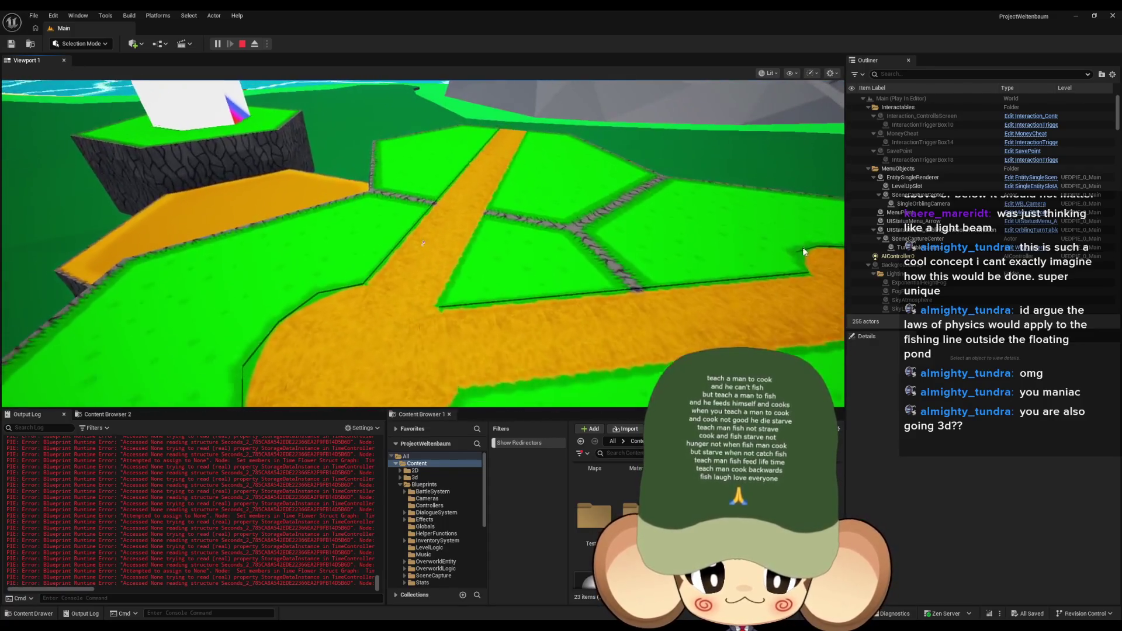
{"action": "left_click", "coordinate": [738, 224]}
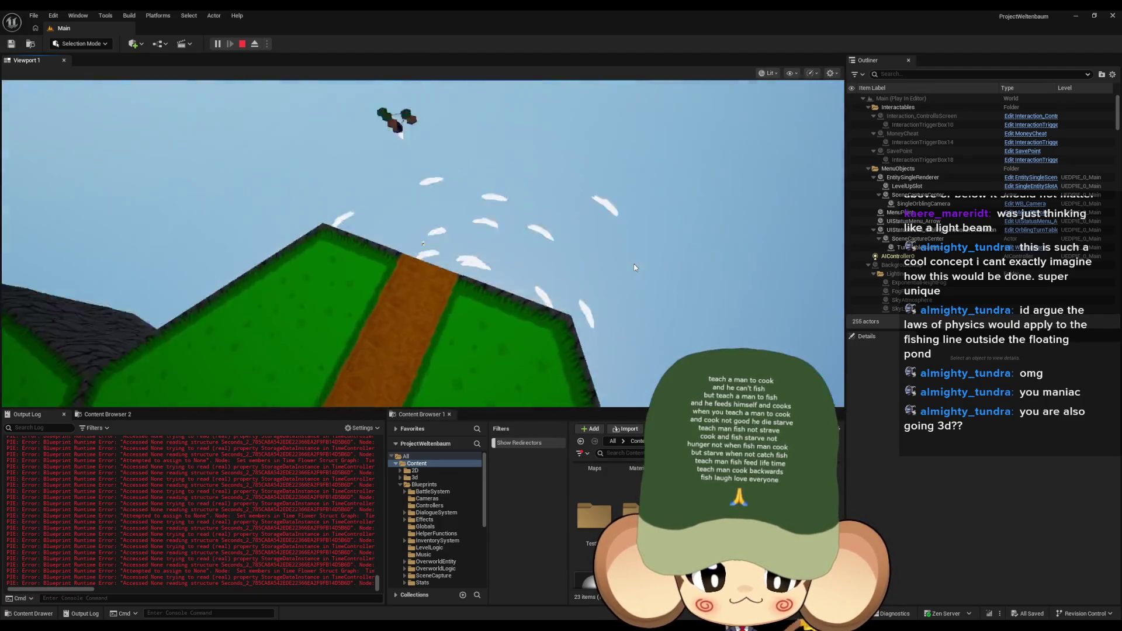
{"action": "left_click", "coordinate": [635, 267]}
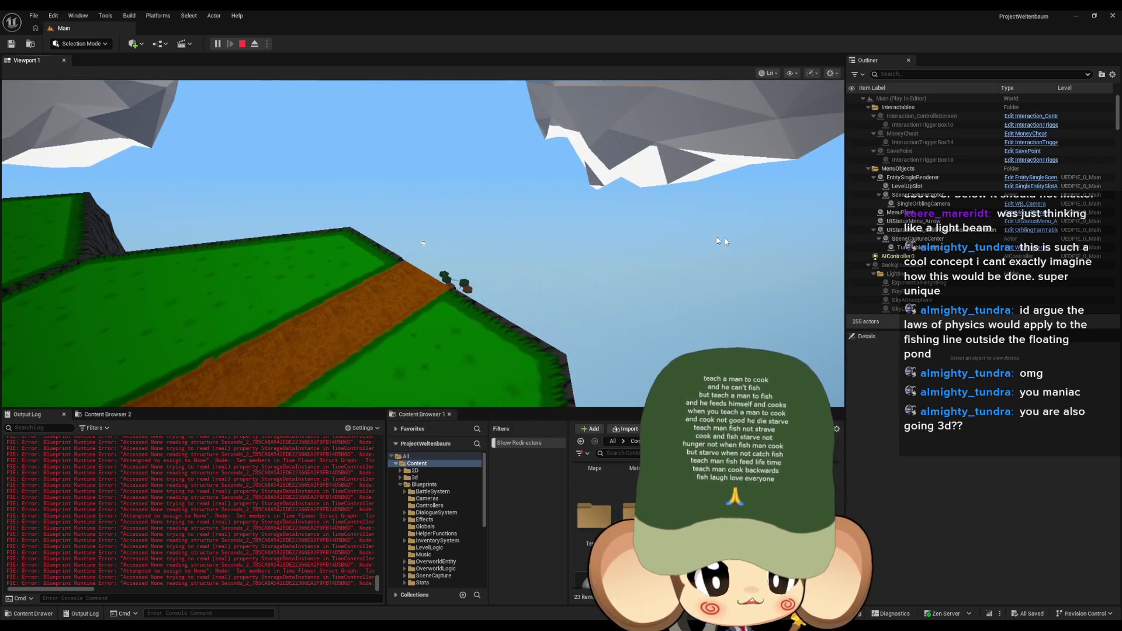
{"action": "left_click", "coordinate": [717, 209]}
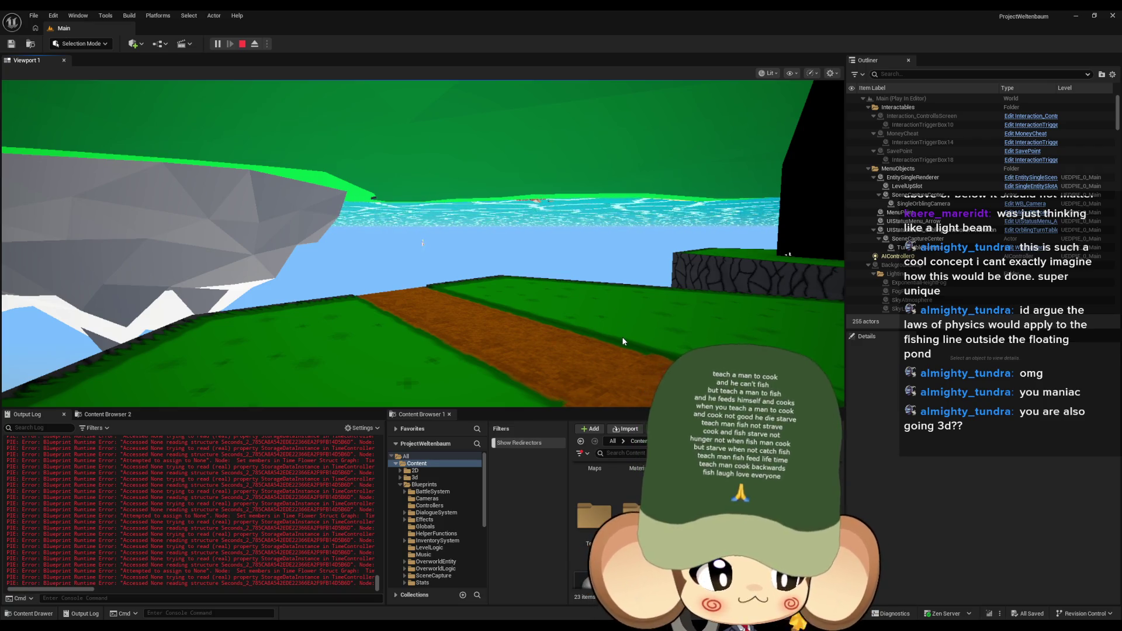
{"action": "left_click", "coordinate": [591, 290]}
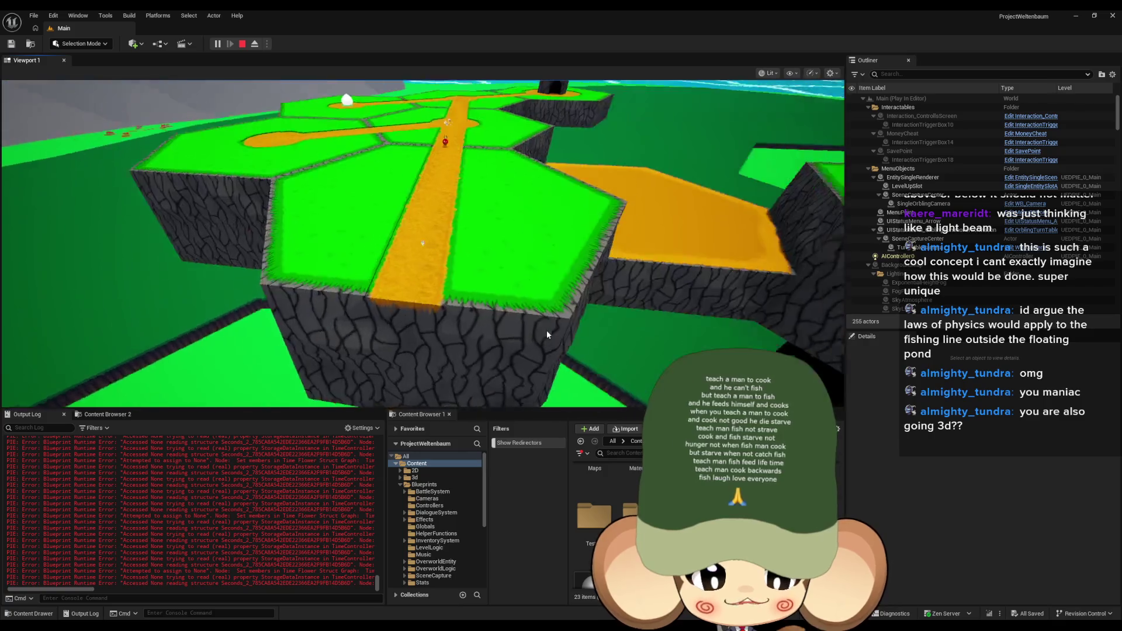
{"action": "left_click", "coordinate": [546, 331]}
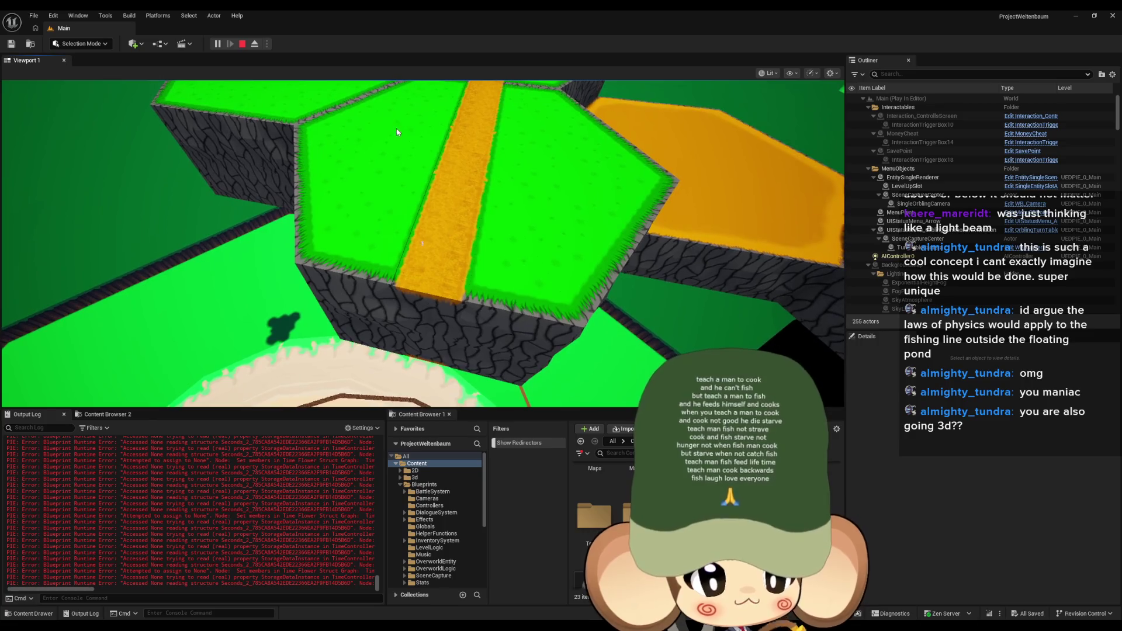
{"action": "left_click", "coordinate": [242, 44]}
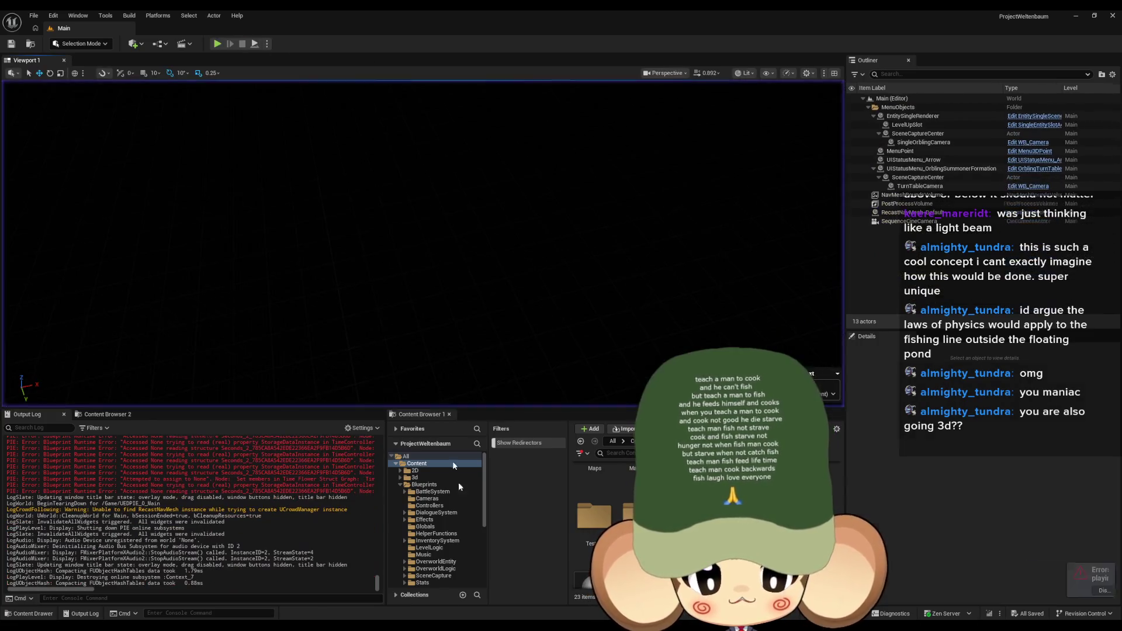
Step: Glance over the GameController ExecuteCommand graph, then start a Play-in-Editor session
{"action": "left_click", "coordinate": [548, 591]}
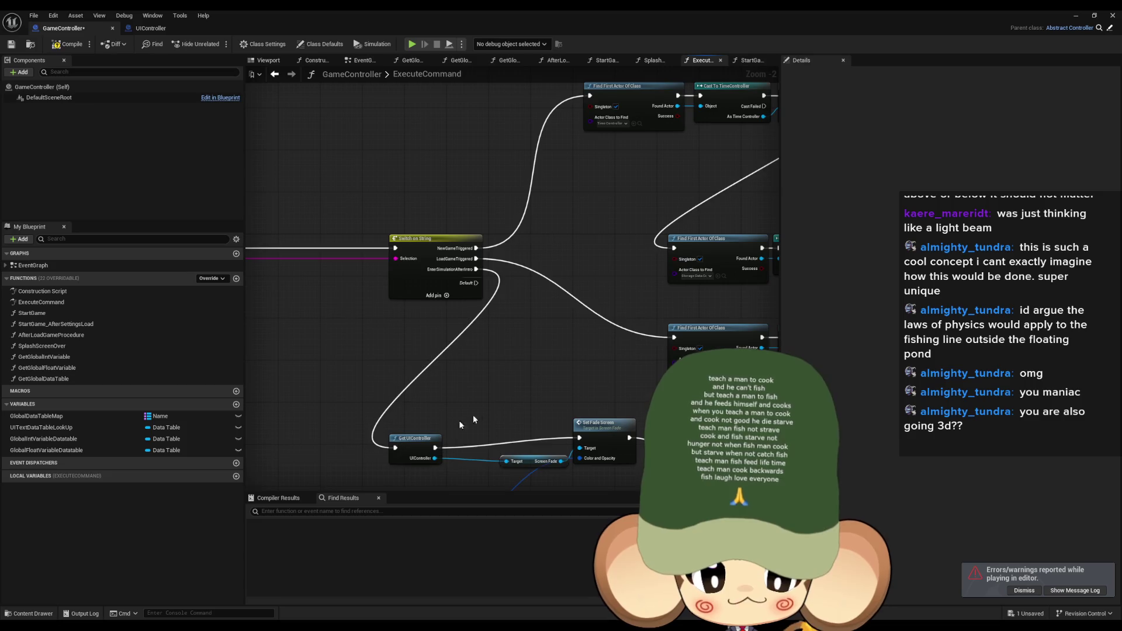
{"action": "left_click_drag", "start_coordinate": [588, 379], "coordinate": [517, 272]}
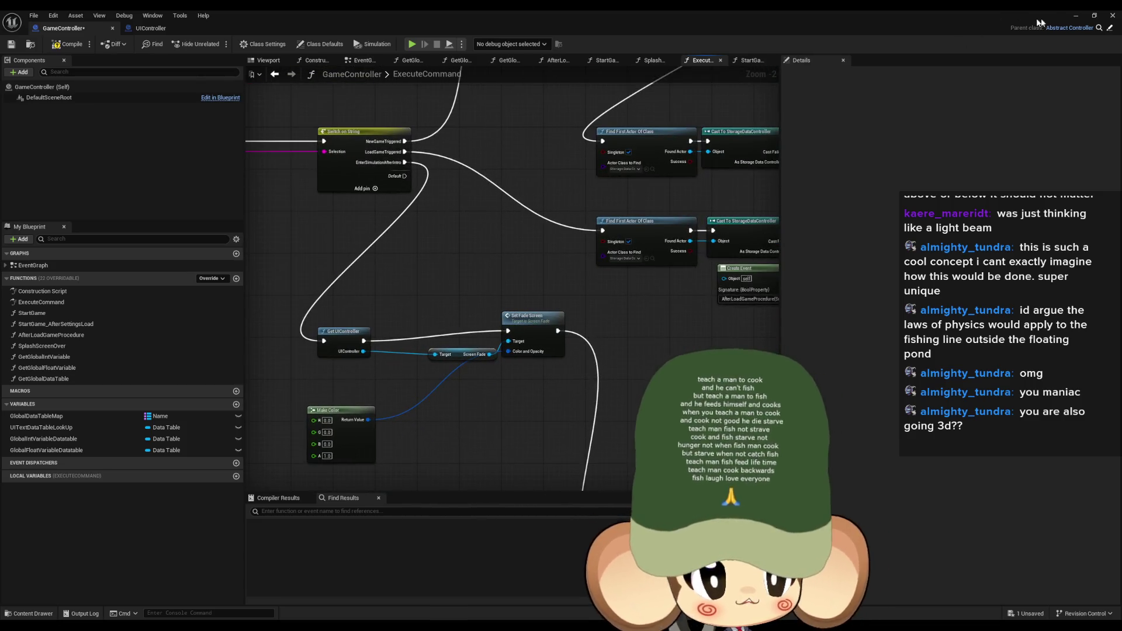
{"action": "left_click", "coordinate": [1078, 16]}
{"action": "left_click", "coordinate": [224, 44]}
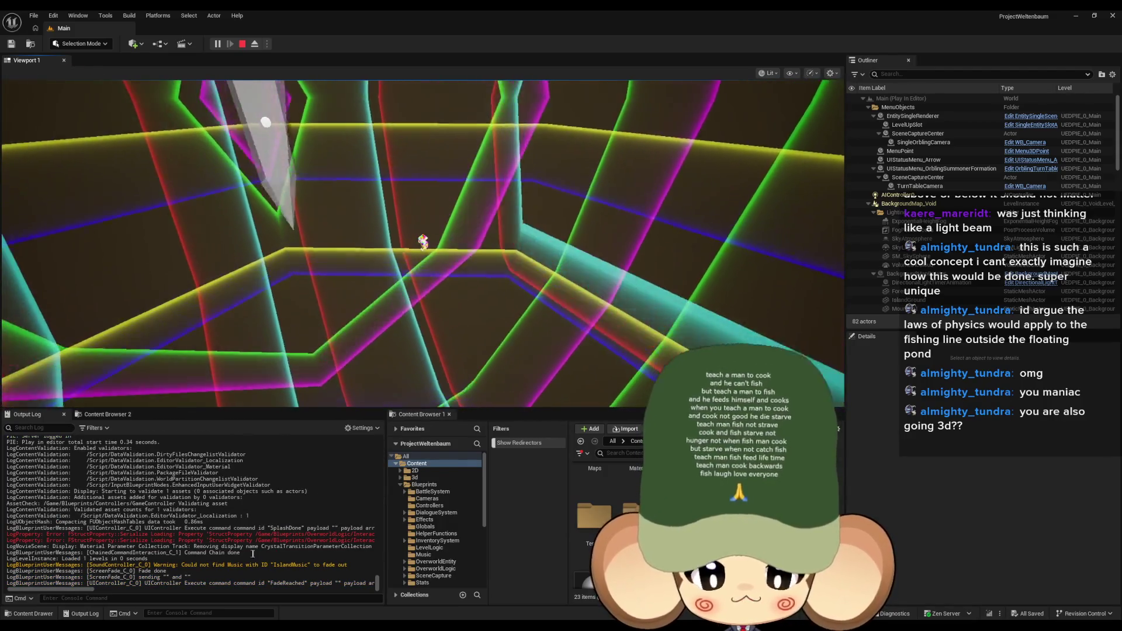
Step: Select the logged UIController command lines, stop the test play, and scroll the log
{"action": "left_click", "coordinate": [338, 540], "text": "shift"}
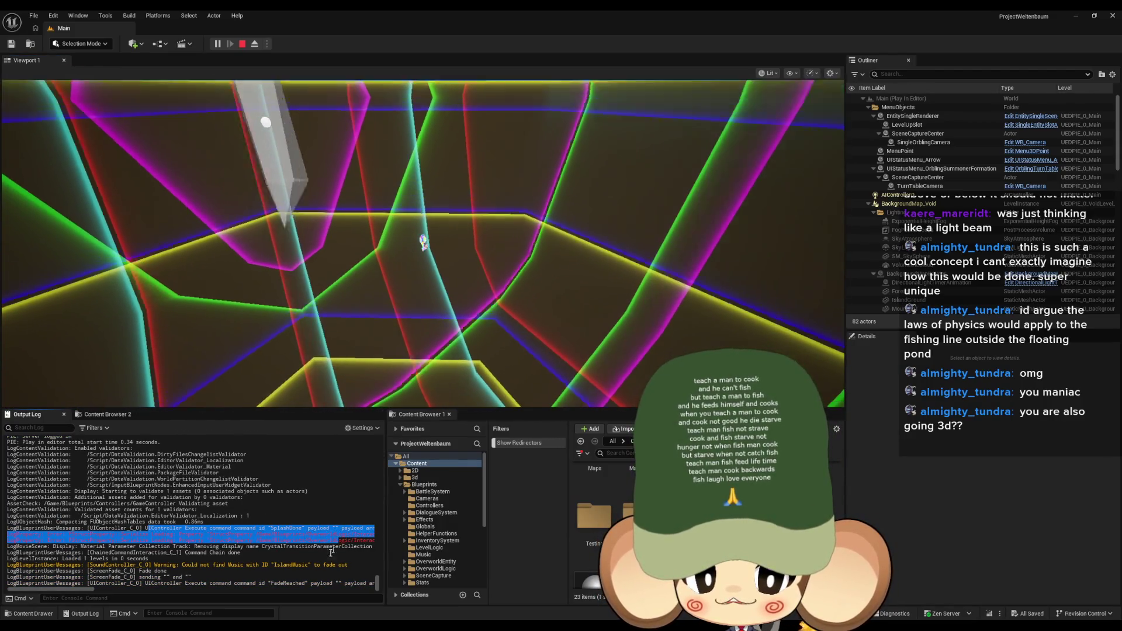
{"action": "left_click", "coordinate": [242, 44]}
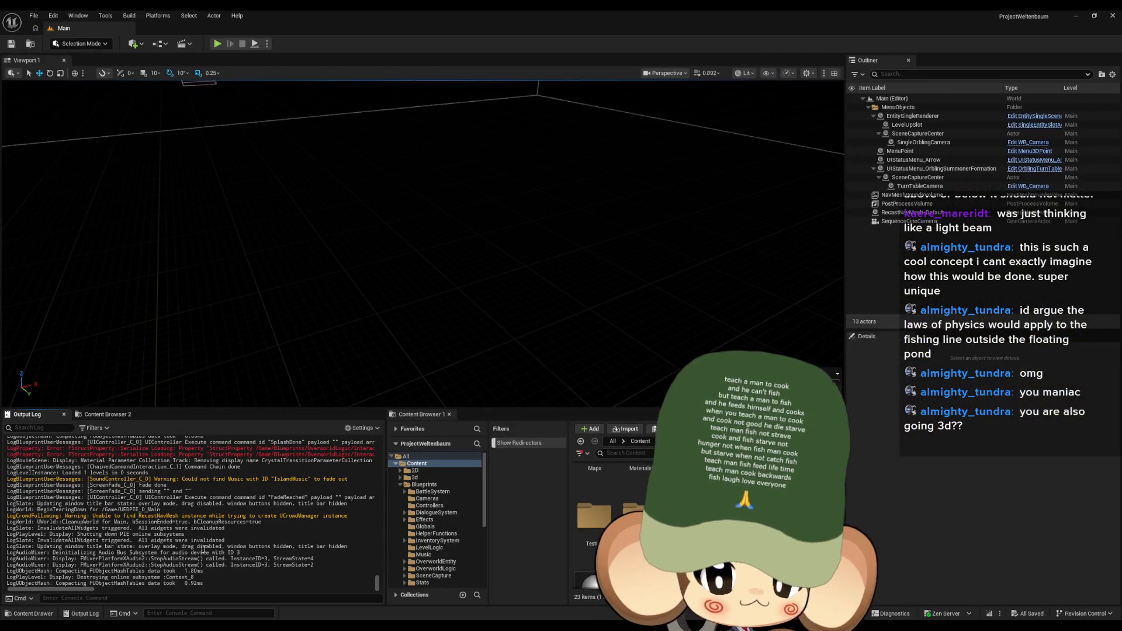
{"action": "scroll", "coordinate": [202, 550], "scroll_direction": "up", "scroll_amount": 3}
{"action": "left_click_drag", "start_coordinate": [78, 589], "coordinate": [178, 591]}
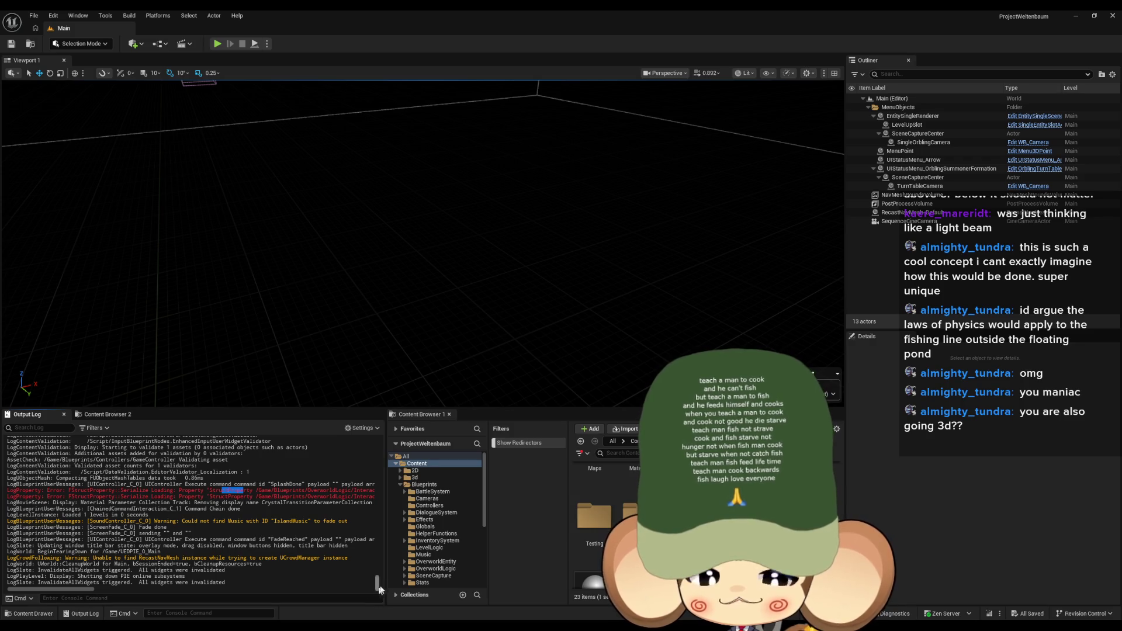
Step: Review GameController's storage data and Switch on String nodes again, then return to the level editor
{"action": "left_click", "coordinate": [529, 604]}
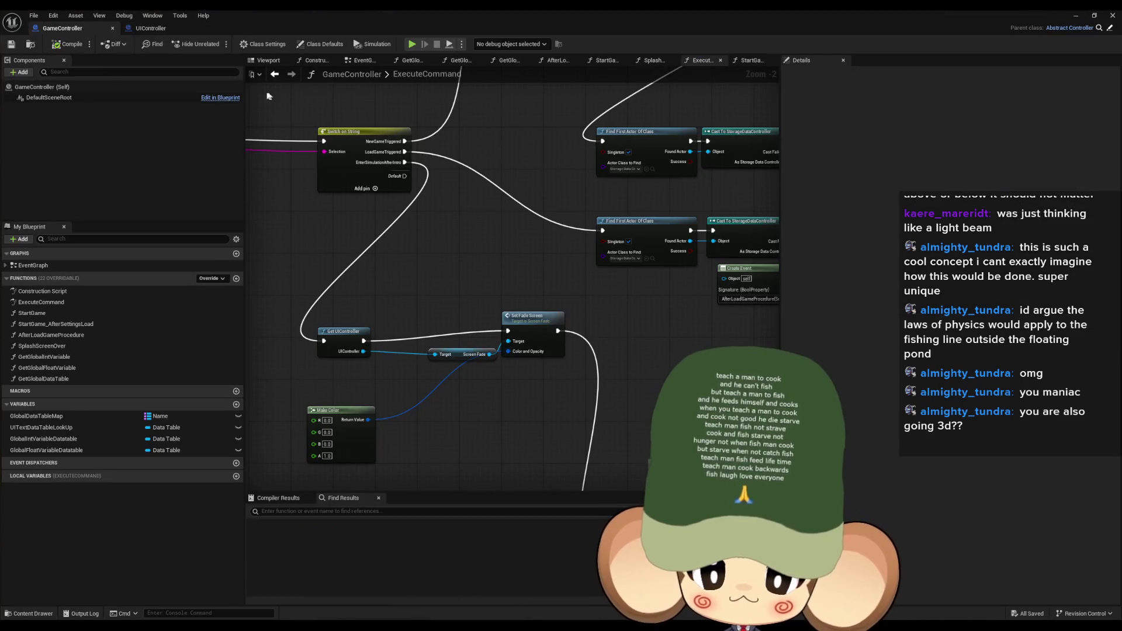
{"action": "mouse_move", "coordinate": [415, 131]}
{"action": "left_mouse_down"}
{"action": "mouse_move", "coordinate": [464, 226]}
{"action": "mouse_move", "coordinate": [401, 122]}
{"action": "mouse_move", "coordinate": [339, 82]}
{"action": "left_mouse_up"}
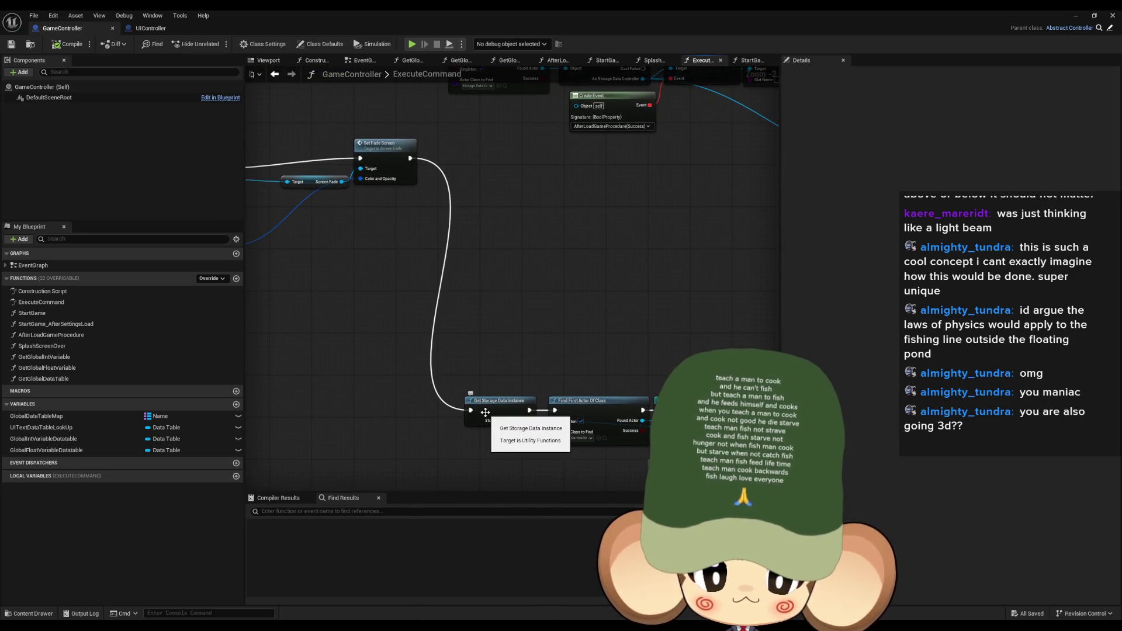
{"action": "mouse_move", "coordinate": [485, 413]}
{"action": "left_mouse_down"}
{"action": "mouse_move", "coordinate": [577, 333]}
{"action": "mouse_move", "coordinate": [363, 243]}
{"action": "mouse_move", "coordinate": [501, 215]}
{"action": "mouse_move", "coordinate": [728, 145]}
{"action": "left_mouse_up"}
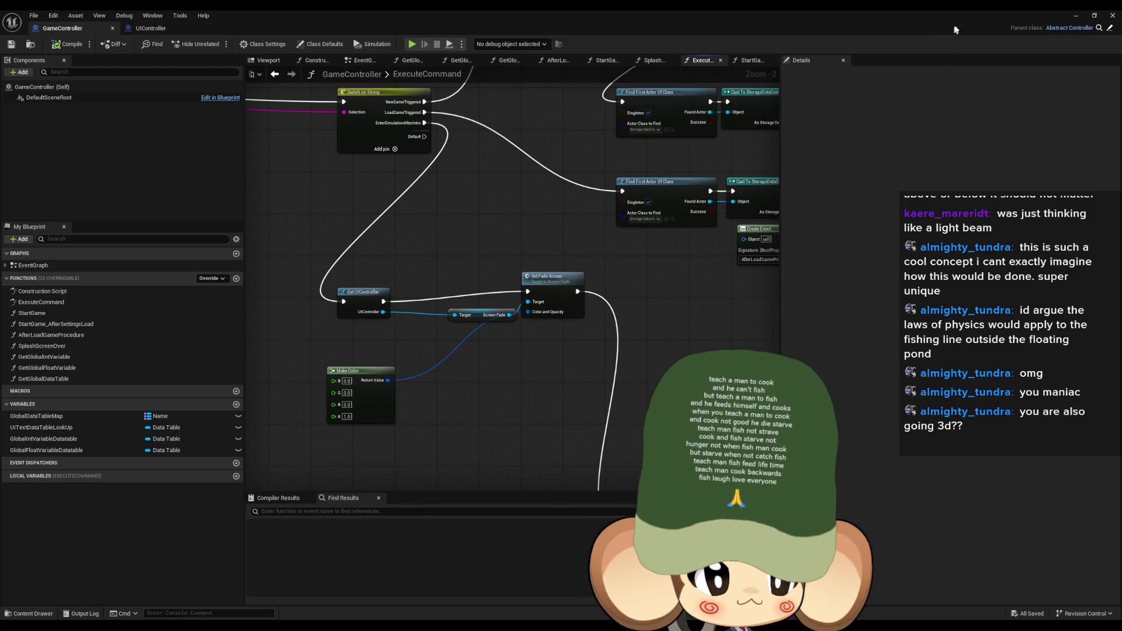
{"action": "left_click", "coordinate": [1074, 15]}
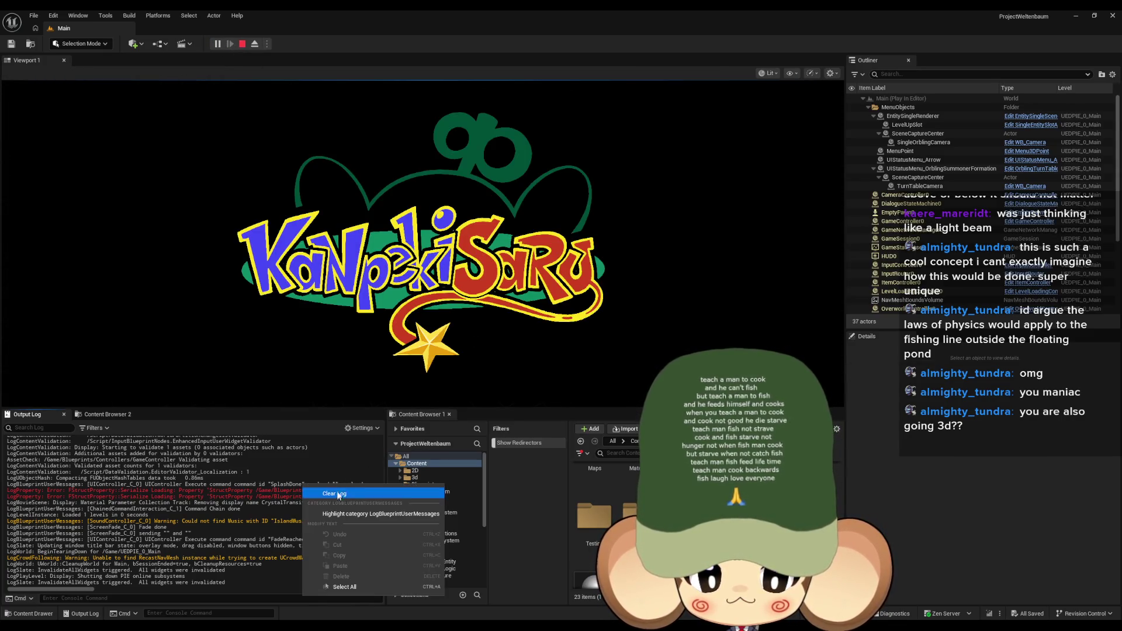
Step: Clear the Output Log, play a test battle, then stop the Play-in-Editor session
{"action": "left_click", "coordinate": [337, 494]}
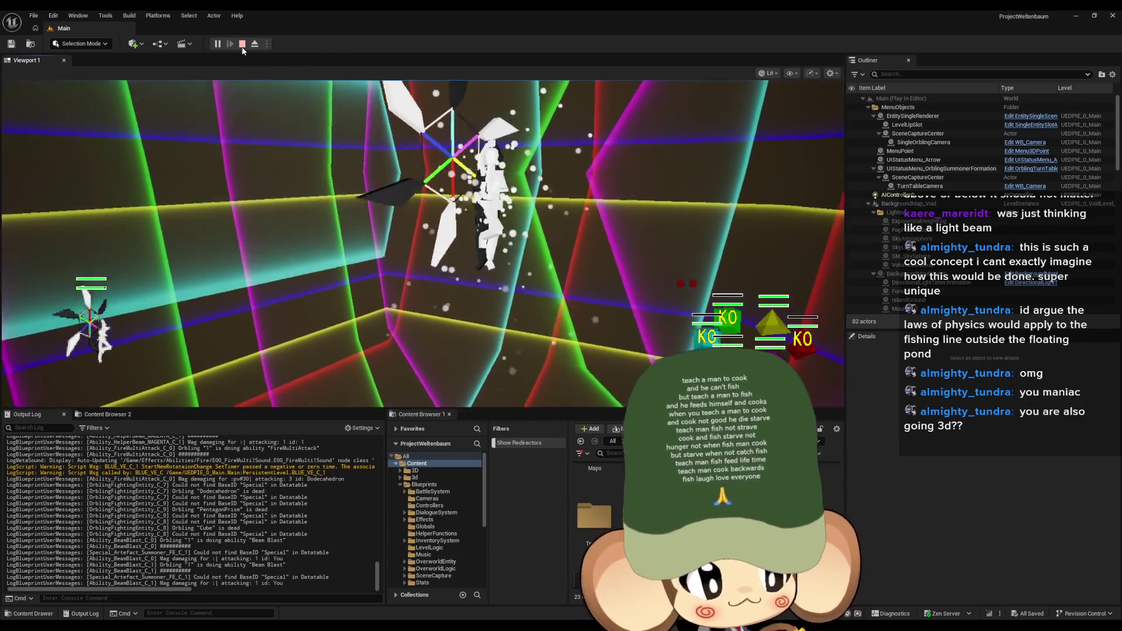
{"action": "left_click", "coordinate": [241, 45]}
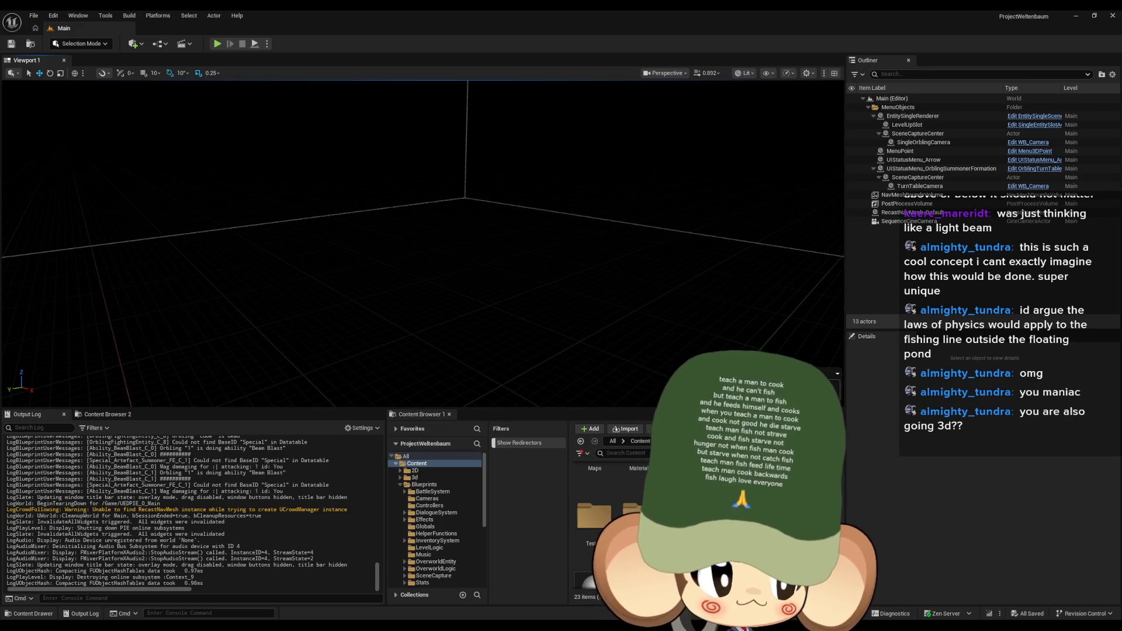
{"action": "scroll", "coordinate": [608, 514], "scroll_direction": "up", "scroll_amount": 1}
Step: Bring up the Paint fishing sketch and scroll around the figure, rod and floating pond
{"action": "key", "text": "alt+Tab"}
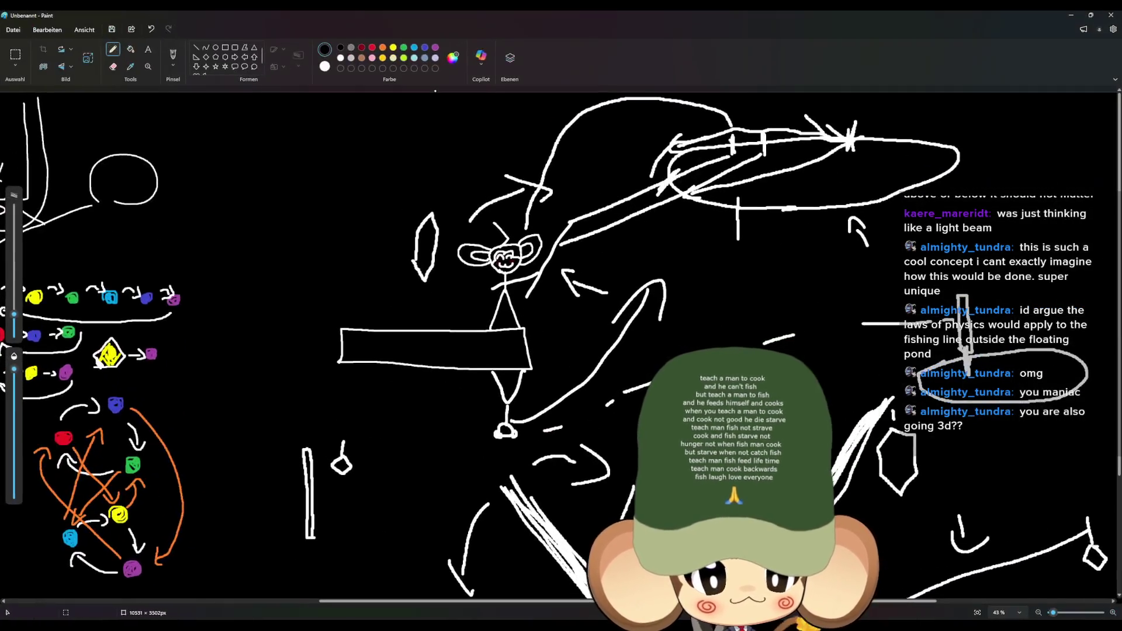
{"action": "mouse_move", "coordinate": [402, 627]}
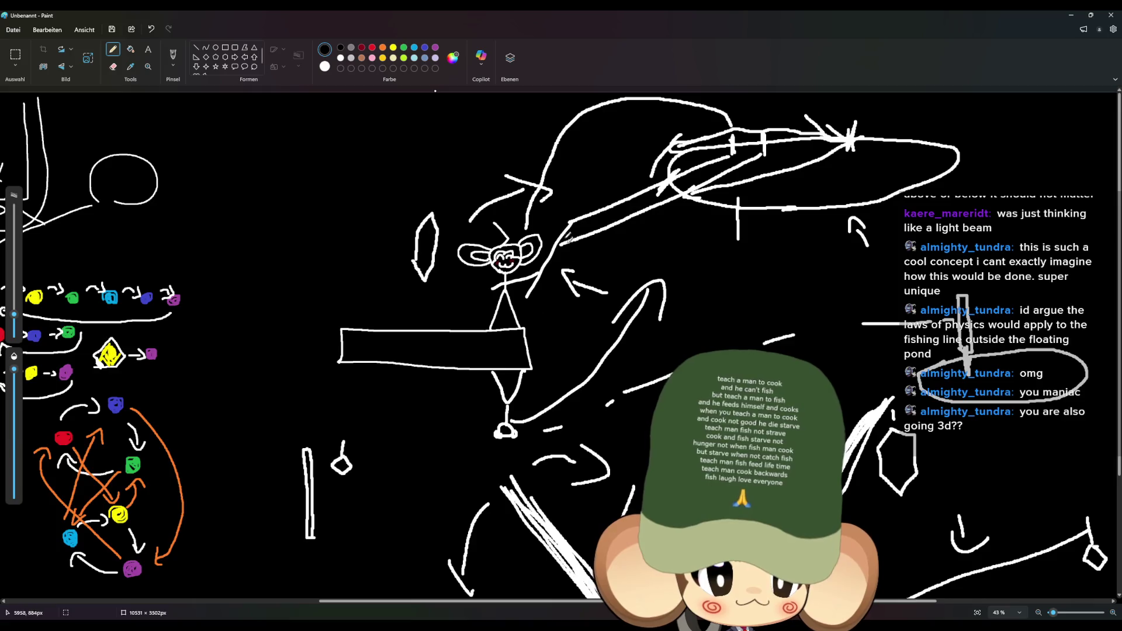
{"action": "scroll", "coordinate": [571, 245], "scroll_direction": "up", "scroll_amount": 5}
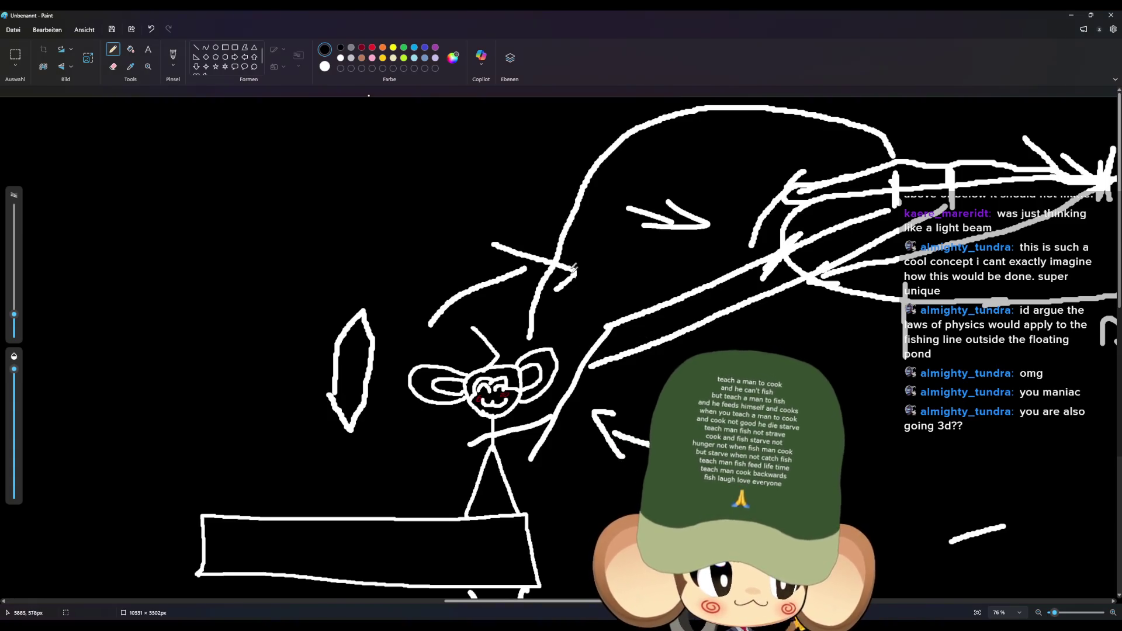
{"action": "scroll", "coordinate": [575, 272], "scroll_direction": "down", "scroll_amount": 5}
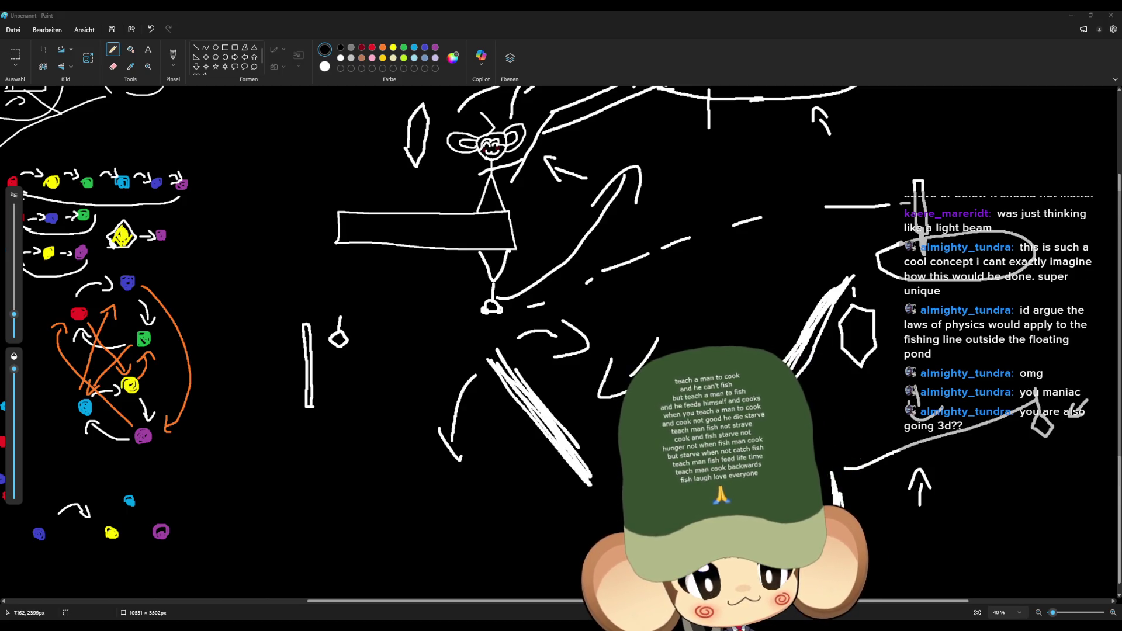
{"action": "scroll", "coordinate": [582, 305], "scroll_direction": "down", "scroll_amount": 3}
{"action": "scroll", "coordinate": [730, 280], "scroll_direction": "up", "scroll_amount": 6}
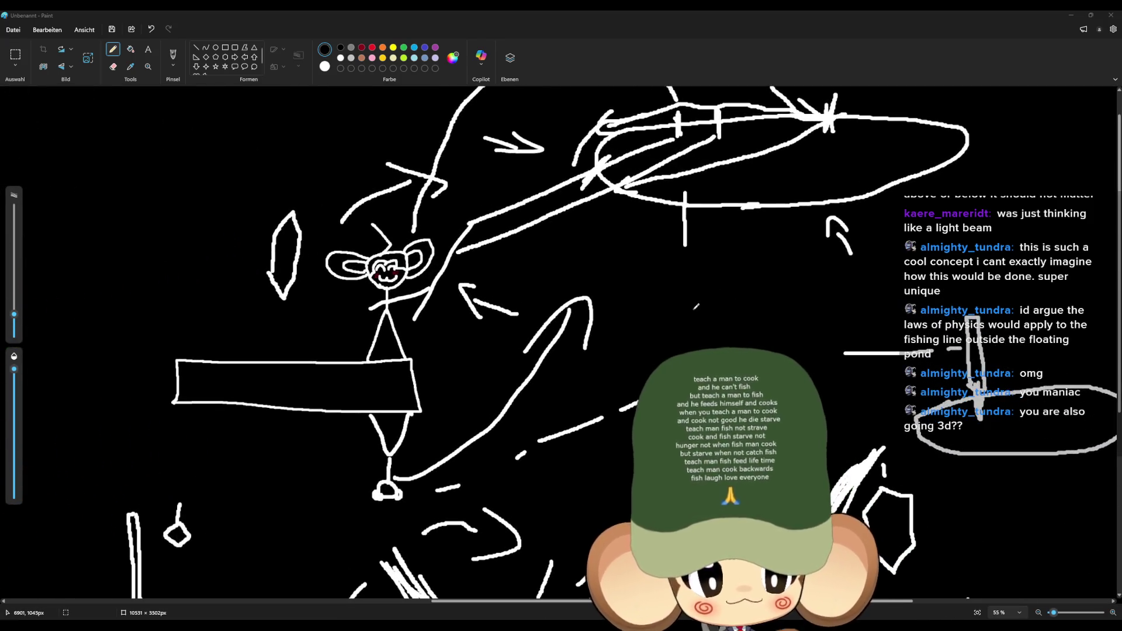
{"action": "scroll", "coordinate": [730, 351], "scroll_direction": "down", "scroll_amount": 5}
{"action": "scroll", "coordinate": [730, 351], "scroll_direction": "up", "scroll_amount": 4}
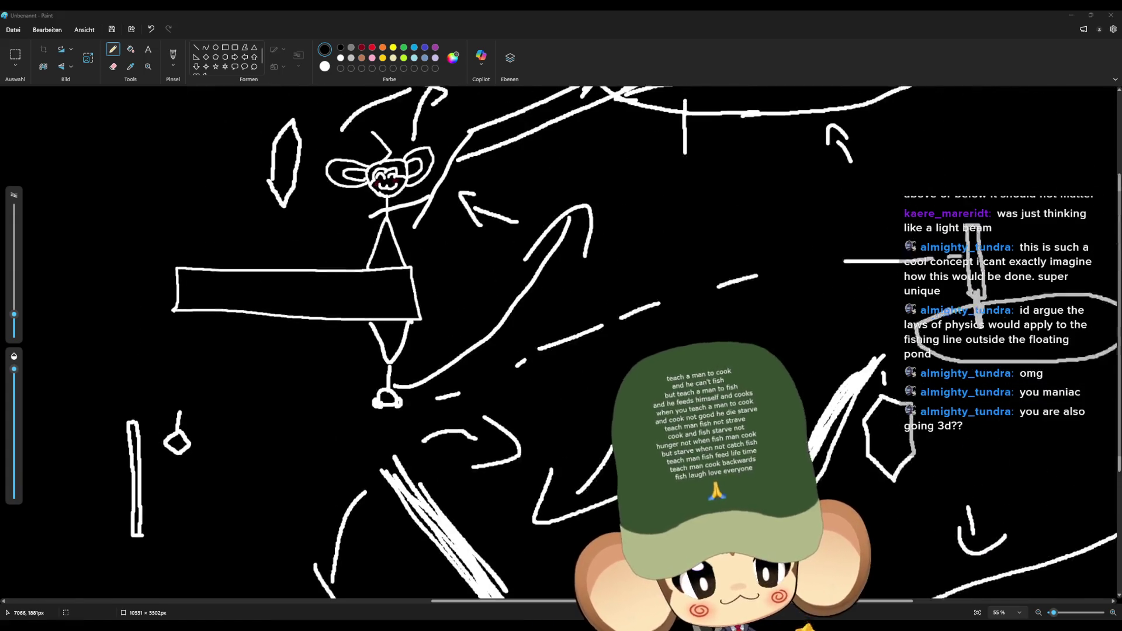
{"action": "scroll", "coordinate": [733, 291], "scroll_direction": "down", "scroll_amount": 3}
{"action": "scroll", "coordinate": [913, 475], "scroll_direction": "up", "scroll_amount": 1}
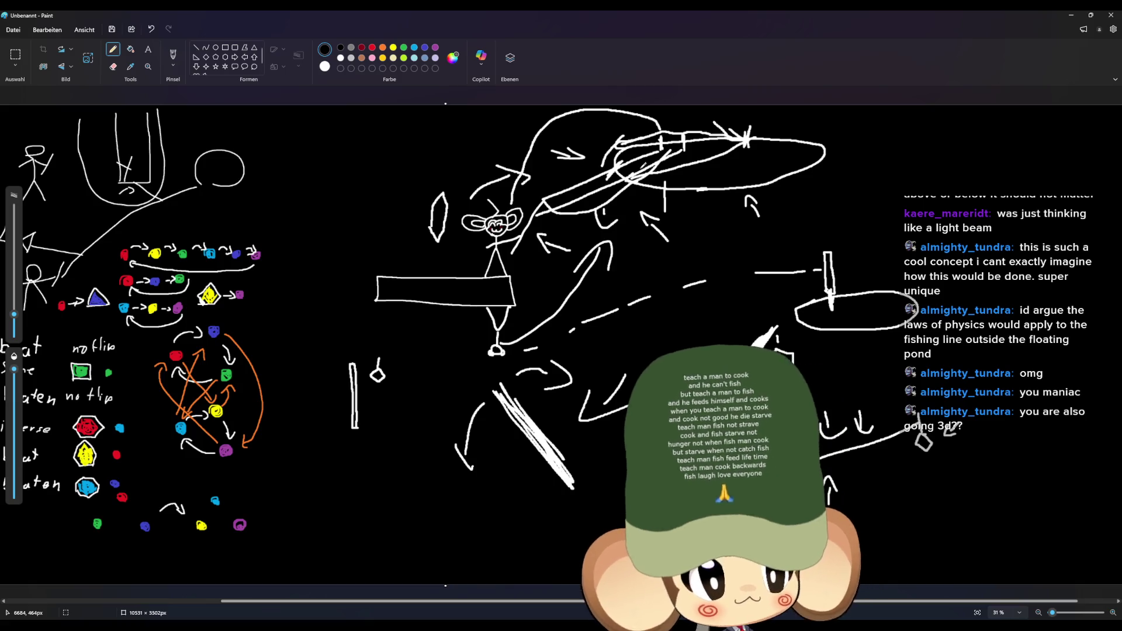
Step: Minimize Paint so the Unreal Editor shows again
{"action": "left_click", "coordinate": [1071, 14]}
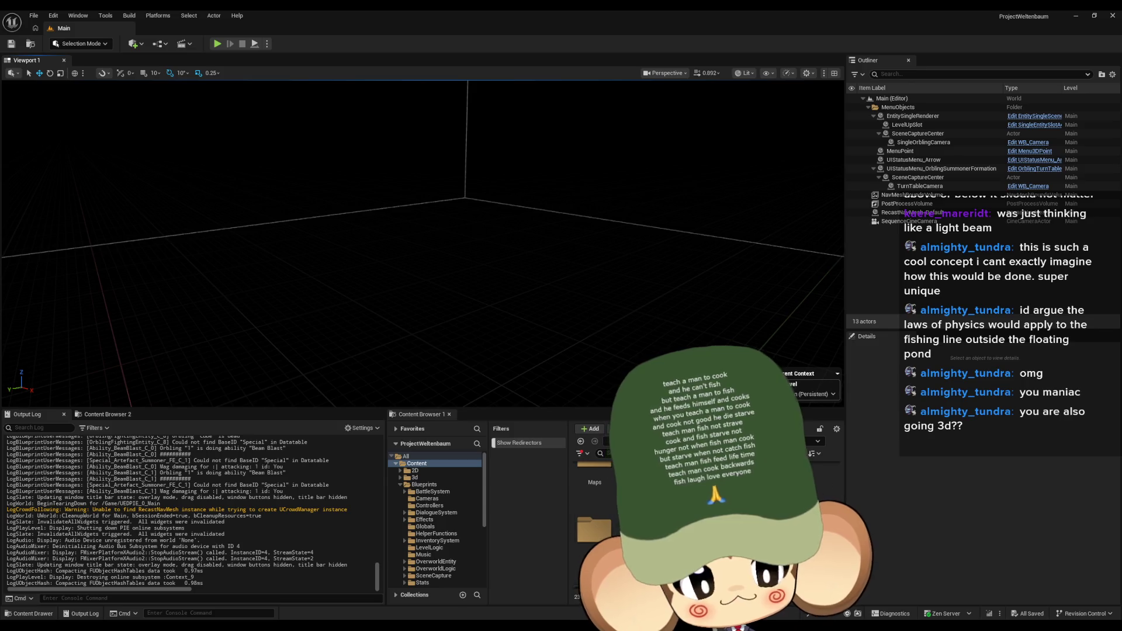
Step: Create a new Untitled level from the Basic template with sky, lighting, floor and PlayerStart
{"action": "left_click", "coordinate": [34, 17]}
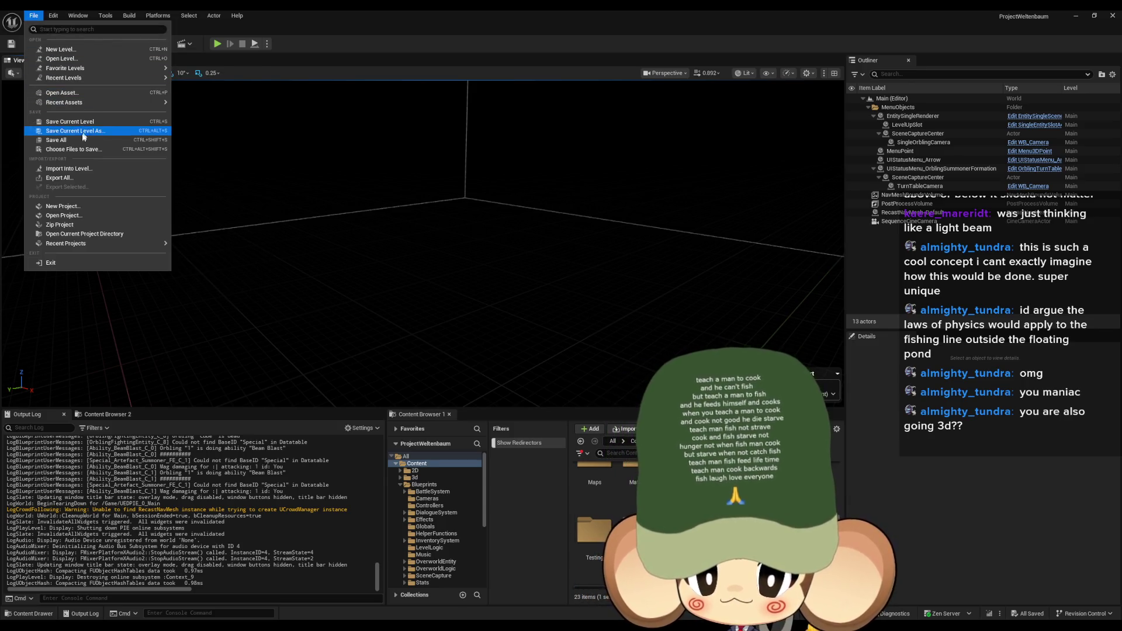
{"action": "mouse_move", "coordinate": [76, 79]}
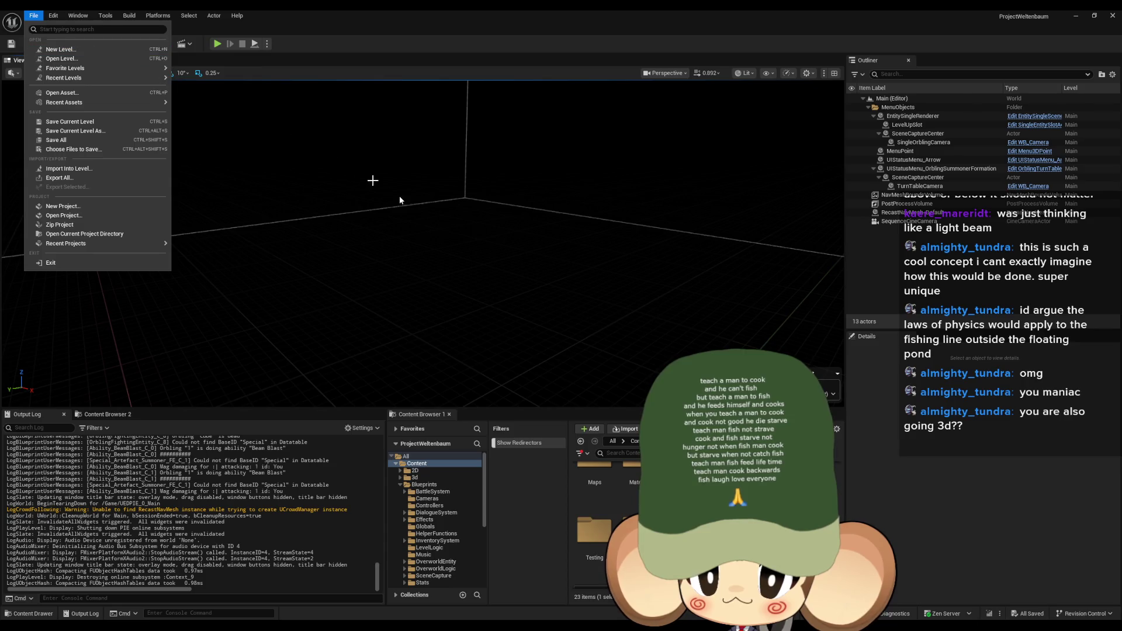
{"action": "left_click", "coordinate": [47, 50]}
{"action": "left_click", "coordinate": [569, 263]}
{"action": "left_click", "coordinate": [620, 403]}
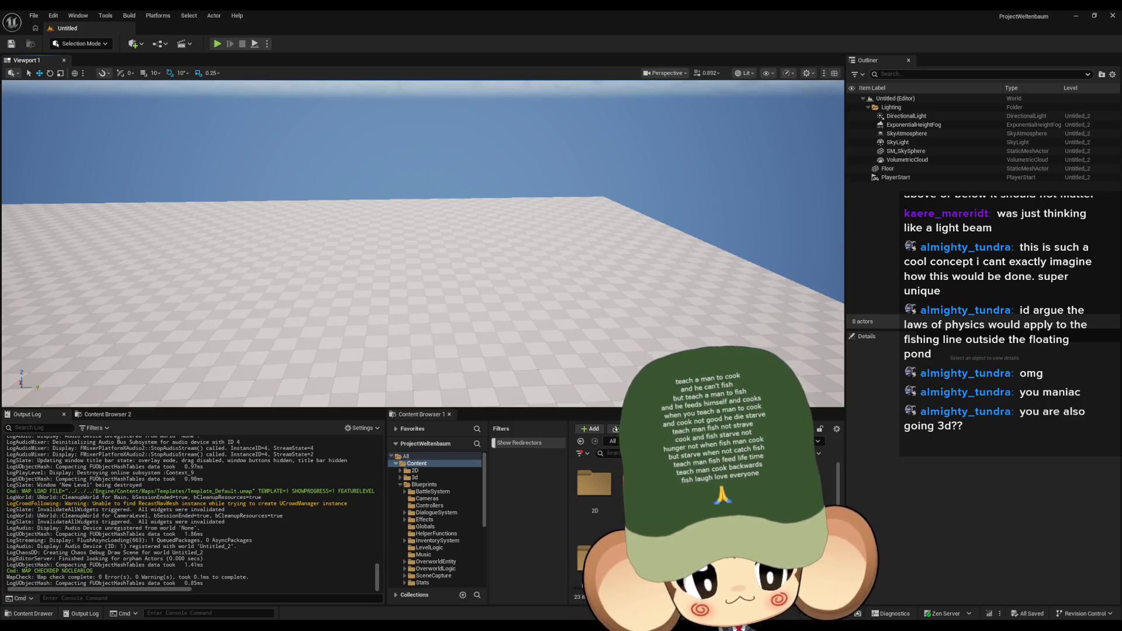
Step: Add a new folder named 'Fishing' under Blueprints and open the empty folder
{"action": "left_click", "coordinate": [423, 485]}
{"action": "right_click", "coordinate": [813, 476]}
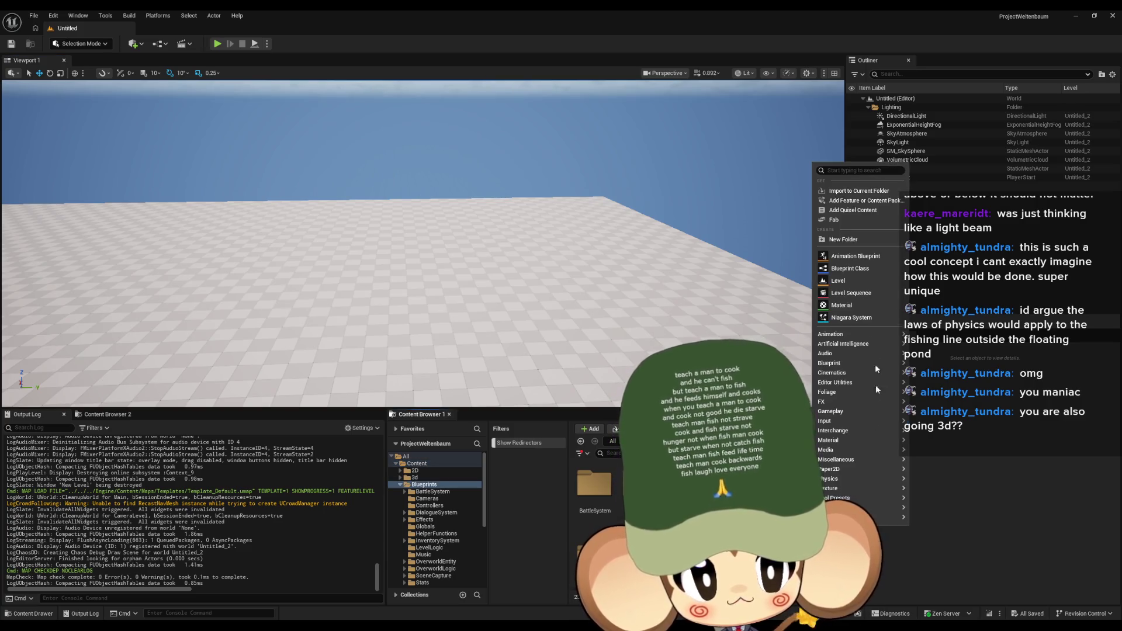
{"action": "left_click", "coordinate": [878, 299]}
{"action": "type", "text": "Fishing"}
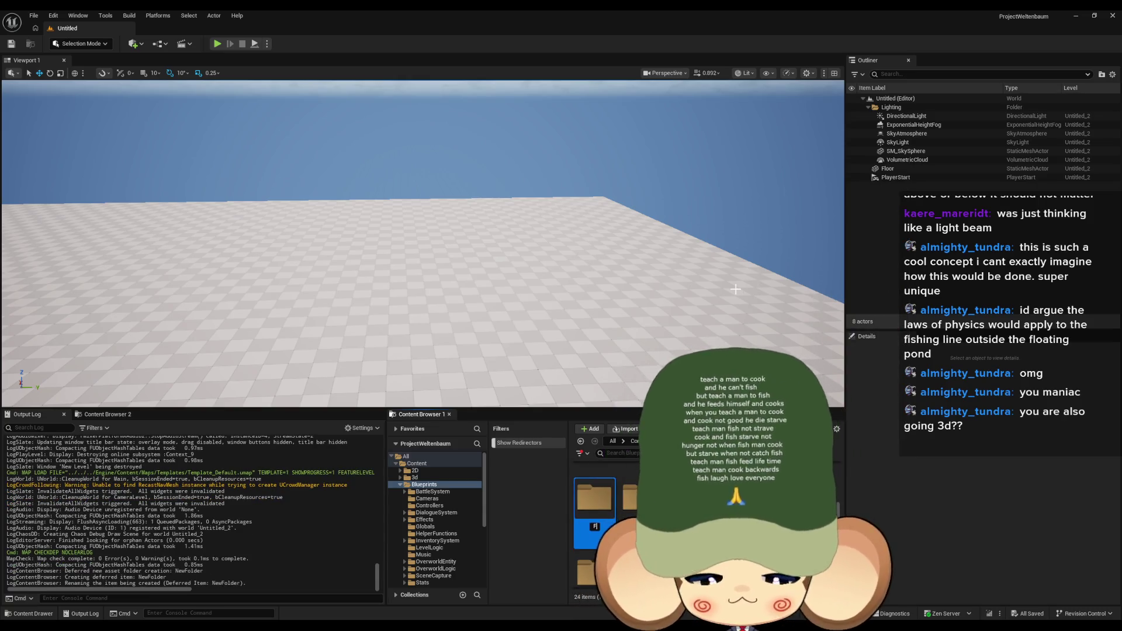
{"action": "key", "text": "Return"}
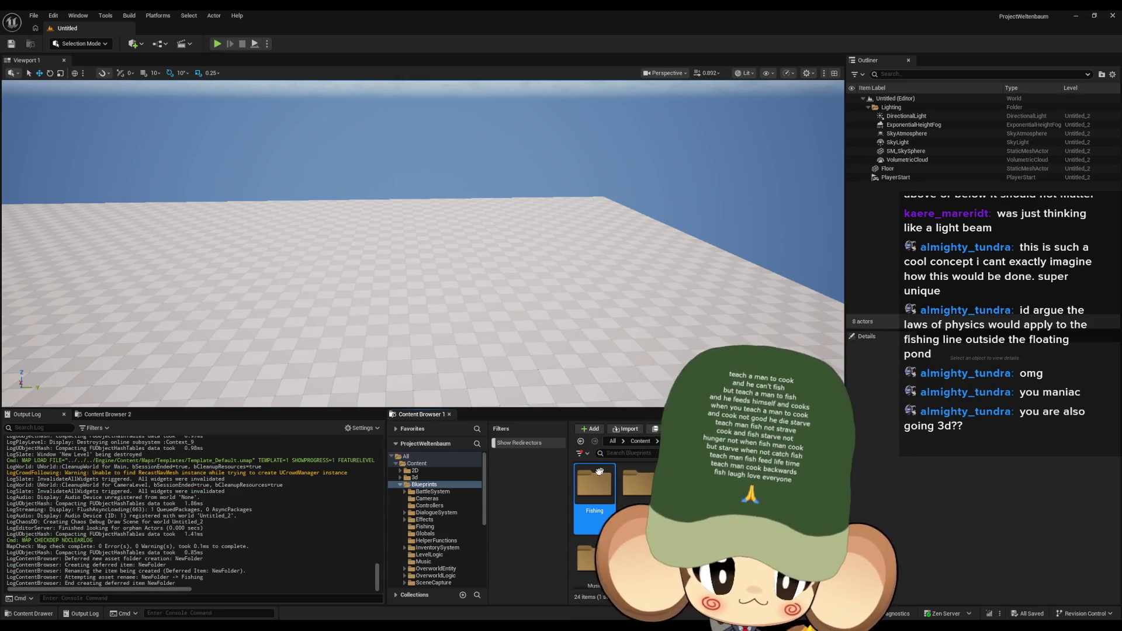
{"action": "double_click", "coordinate": [591, 485]}
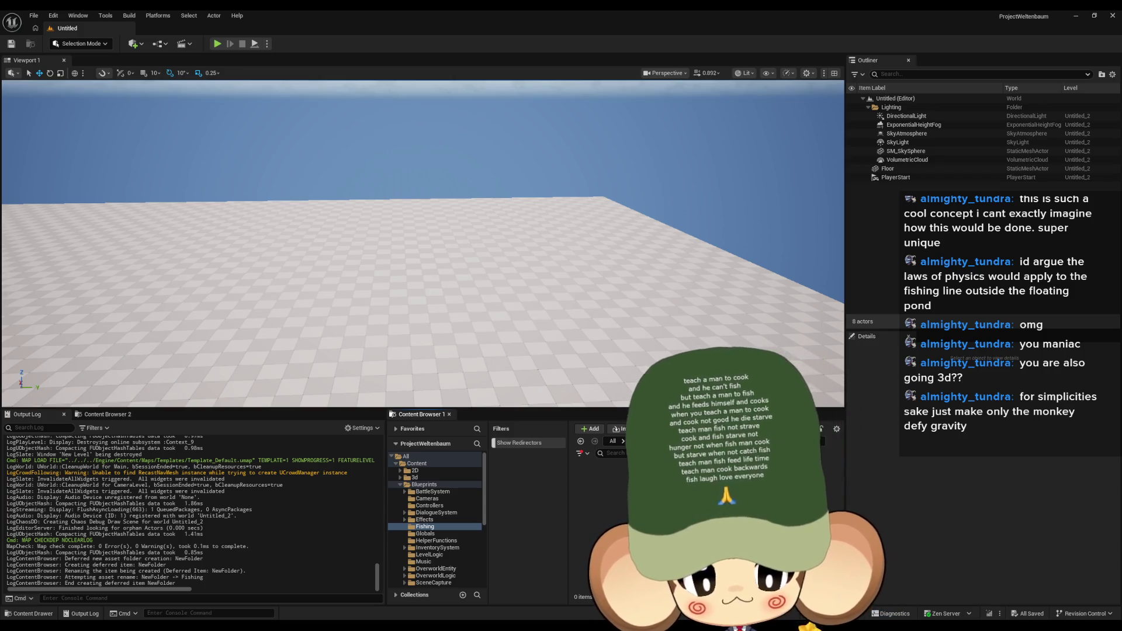
{"action": "right_click", "coordinate": [655, 514]}
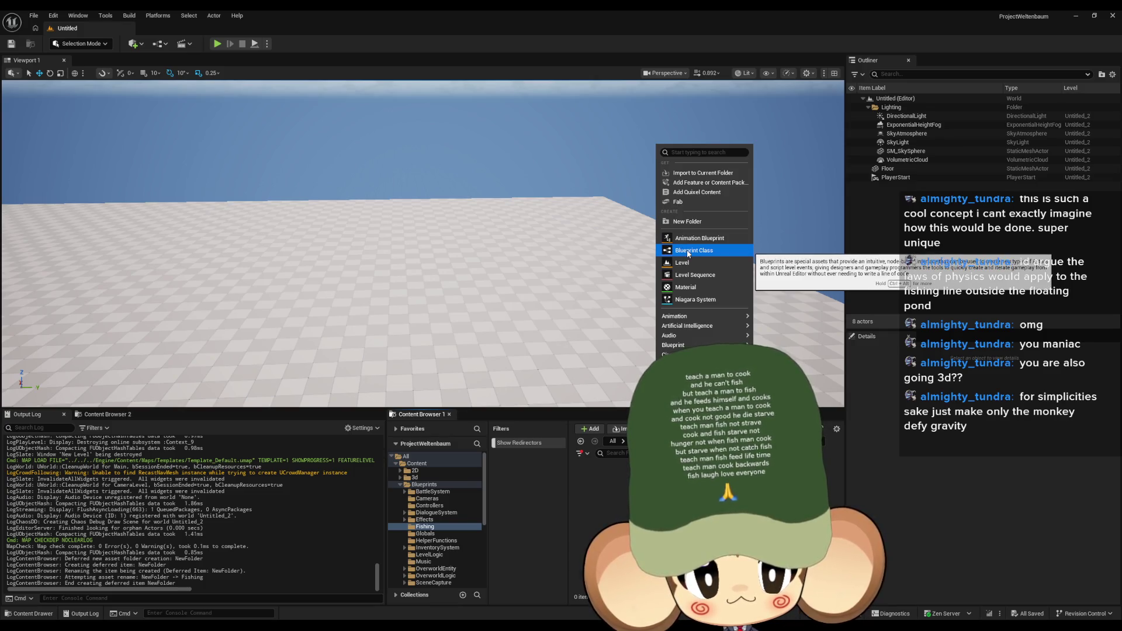
Step: Create an Actor-based Blueprint Class named FishingRodLogic in the Fishing folder
{"action": "left_click", "coordinate": [688, 253]}
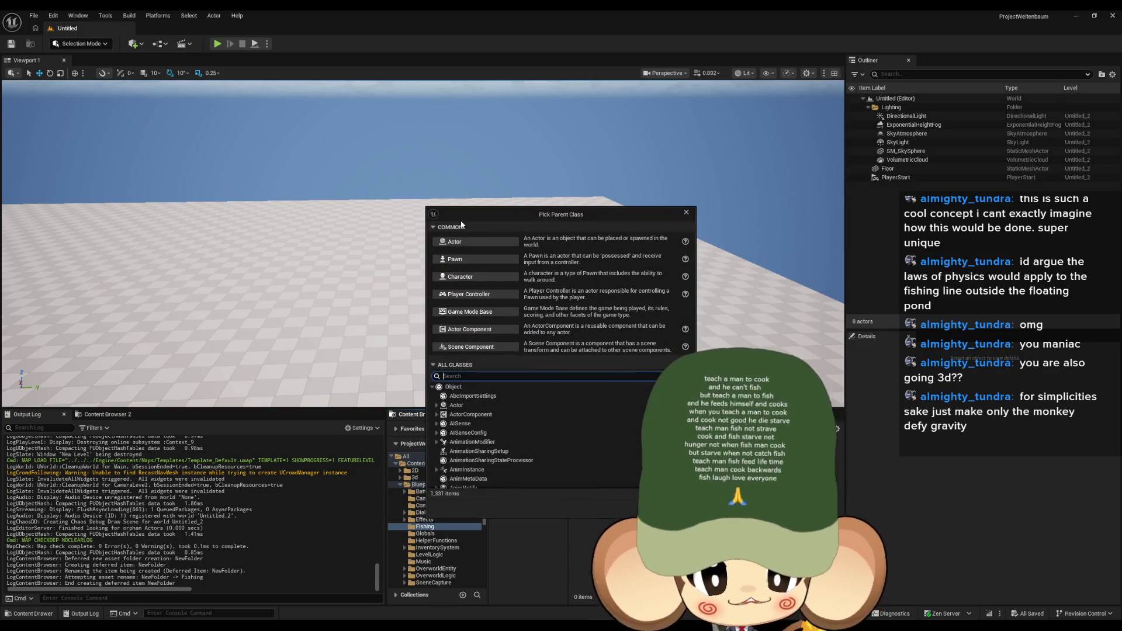
{"action": "left_click", "coordinate": [454, 242]}
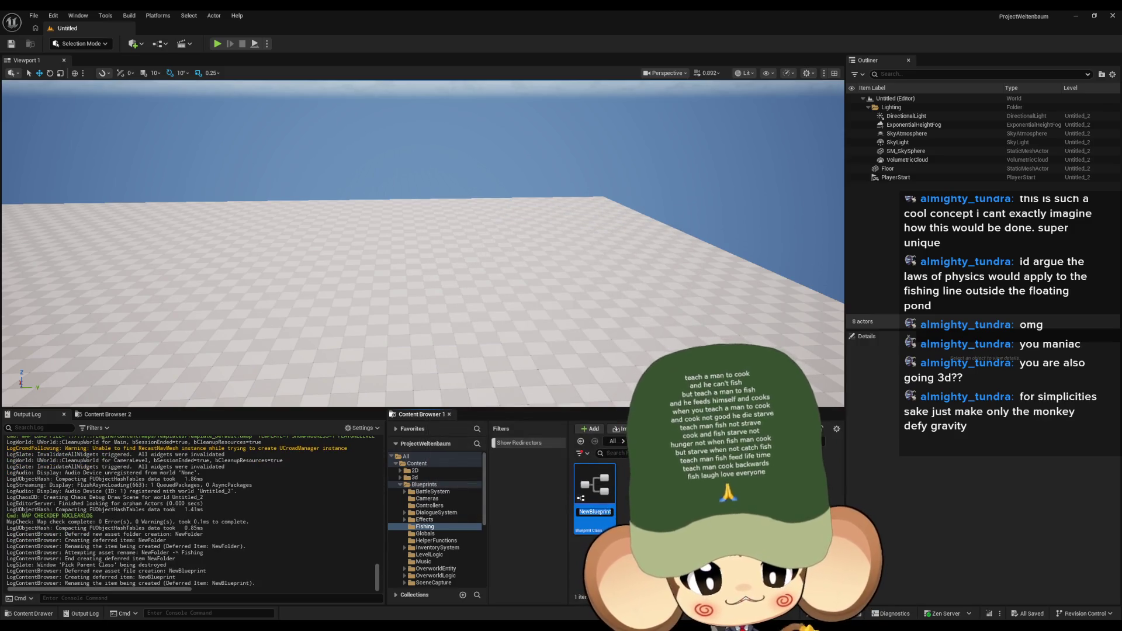
{"action": "type", "text": "Fidhin"}
{"action": "type", "text": "gRodLogi"}
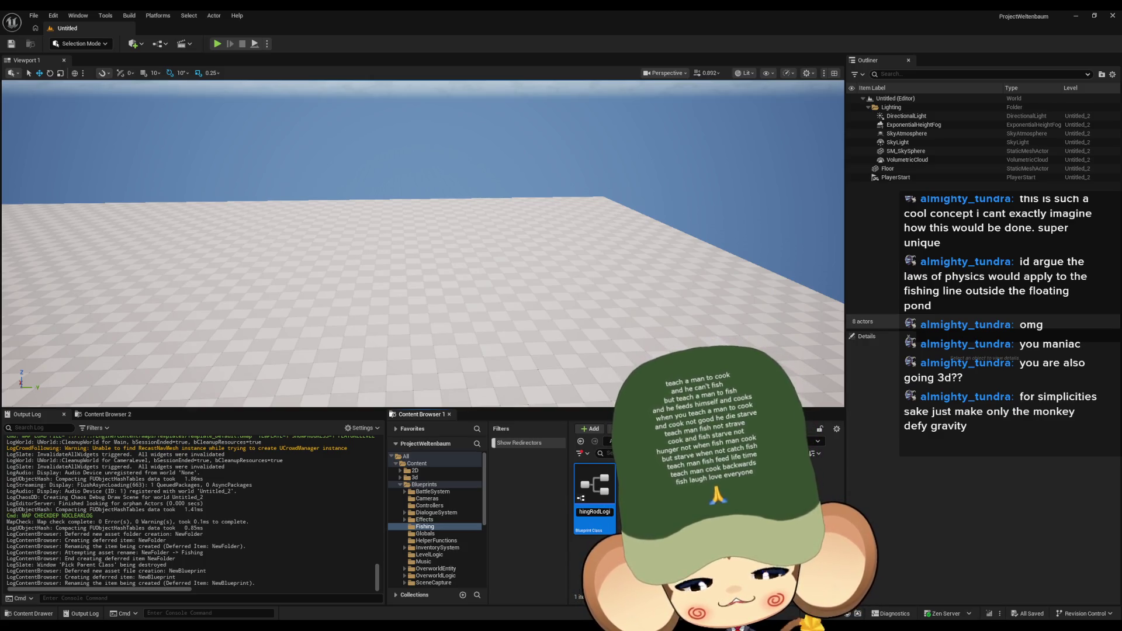
{"action": "type", "text": "c"}
{"action": "key", "text": "Return"}
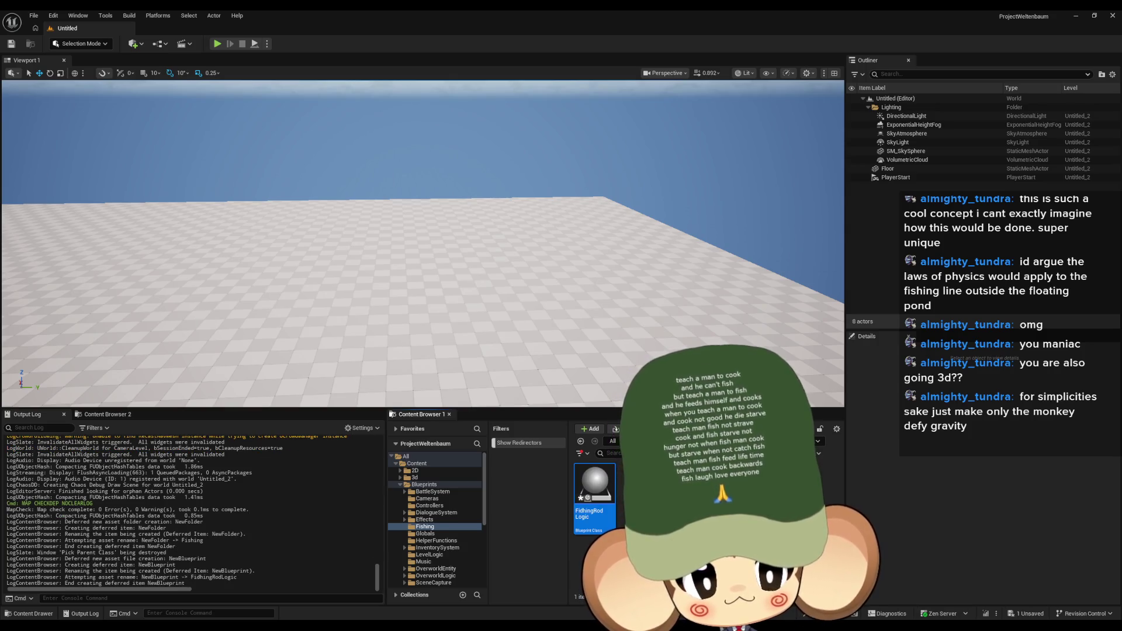
{"action": "right_click", "coordinate": [650, 526]}
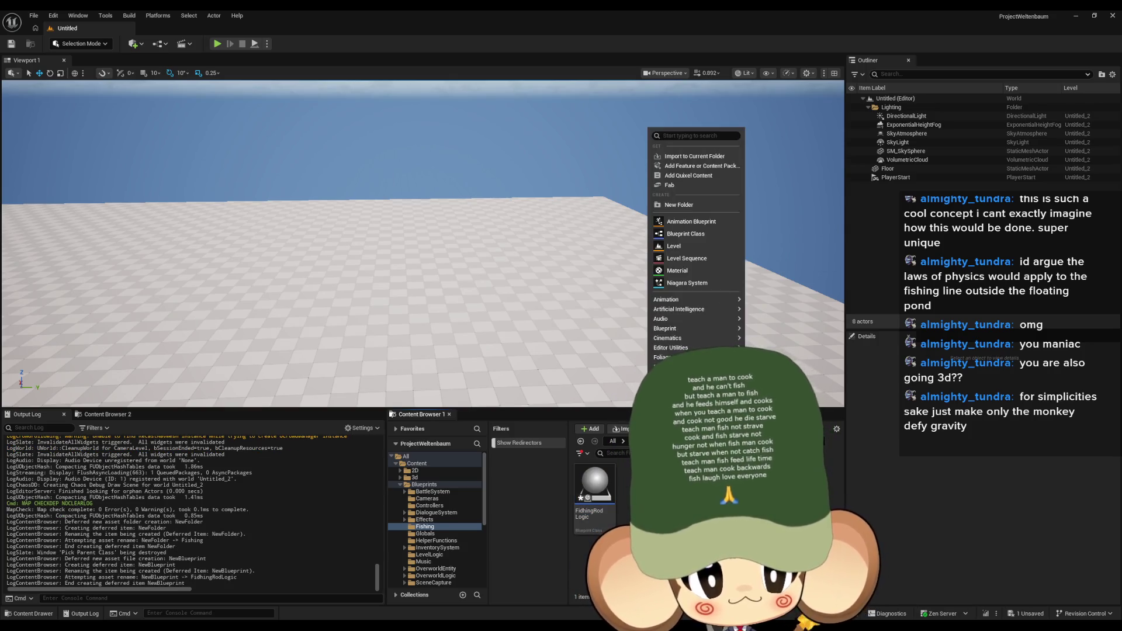
Step: Add a second Actor-based Blueprint Class named FishingBobber beside FishingRodLogic
{"action": "left_click", "coordinate": [686, 234]}
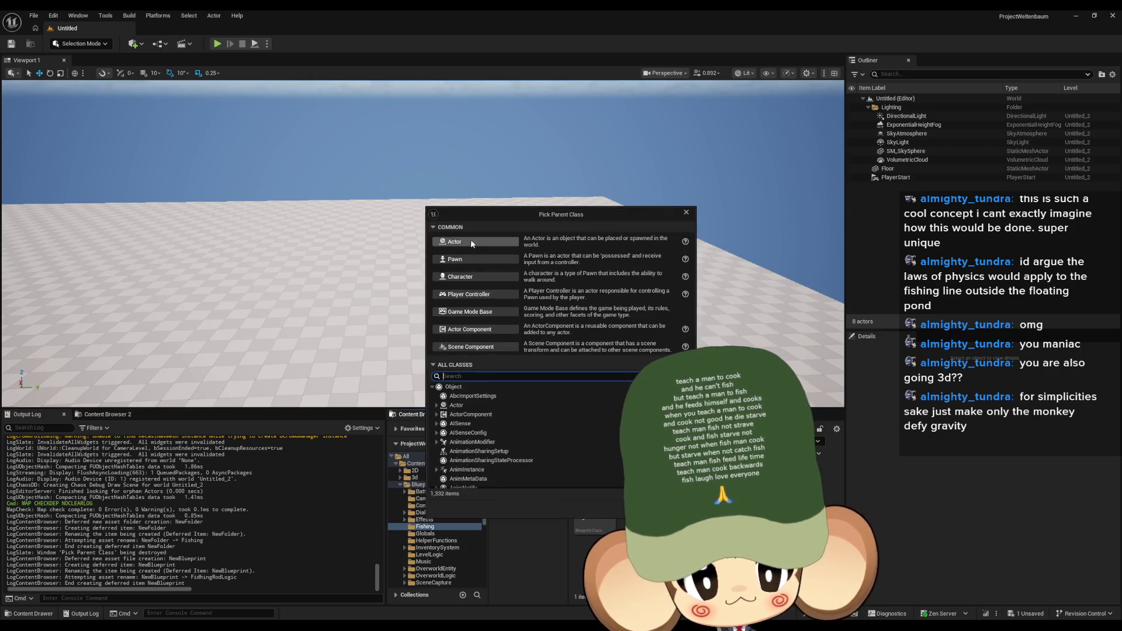
{"action": "left_click", "coordinate": [472, 241]}
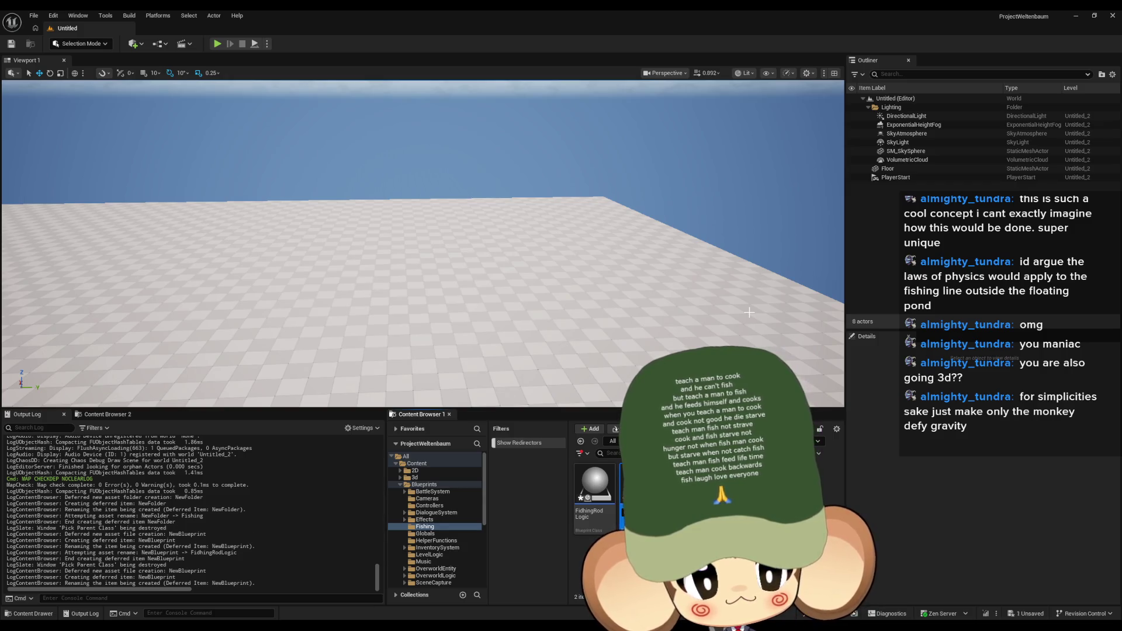
{"action": "left_click", "coordinate": [609, 487]}
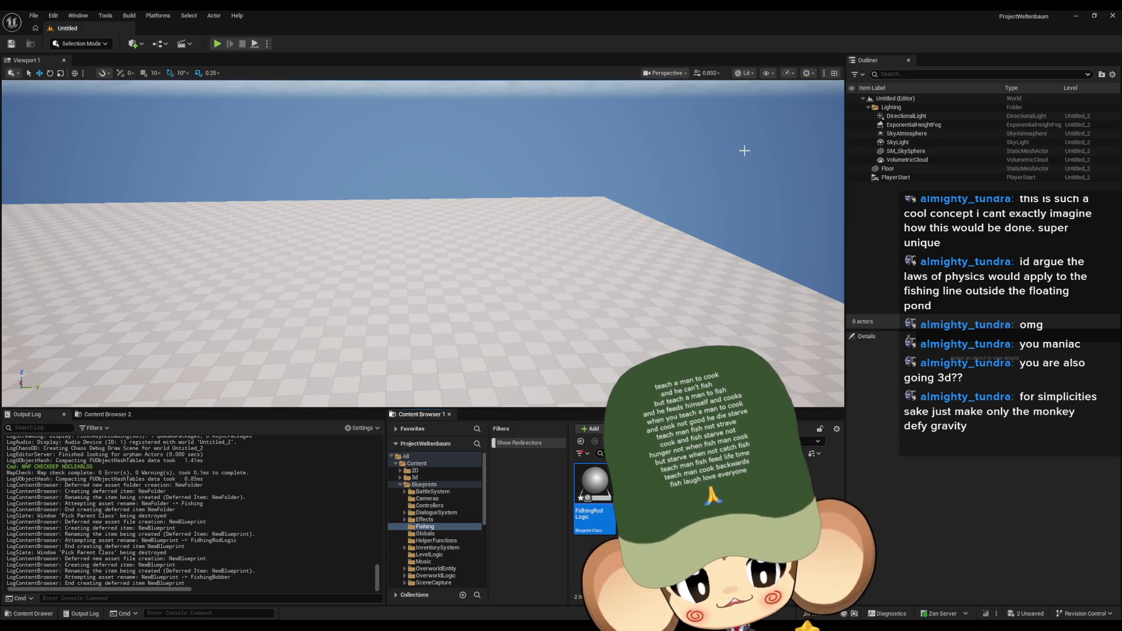
{"action": "left_click_drag", "start_coordinate": [666, 258], "coordinate": [643, 222]}
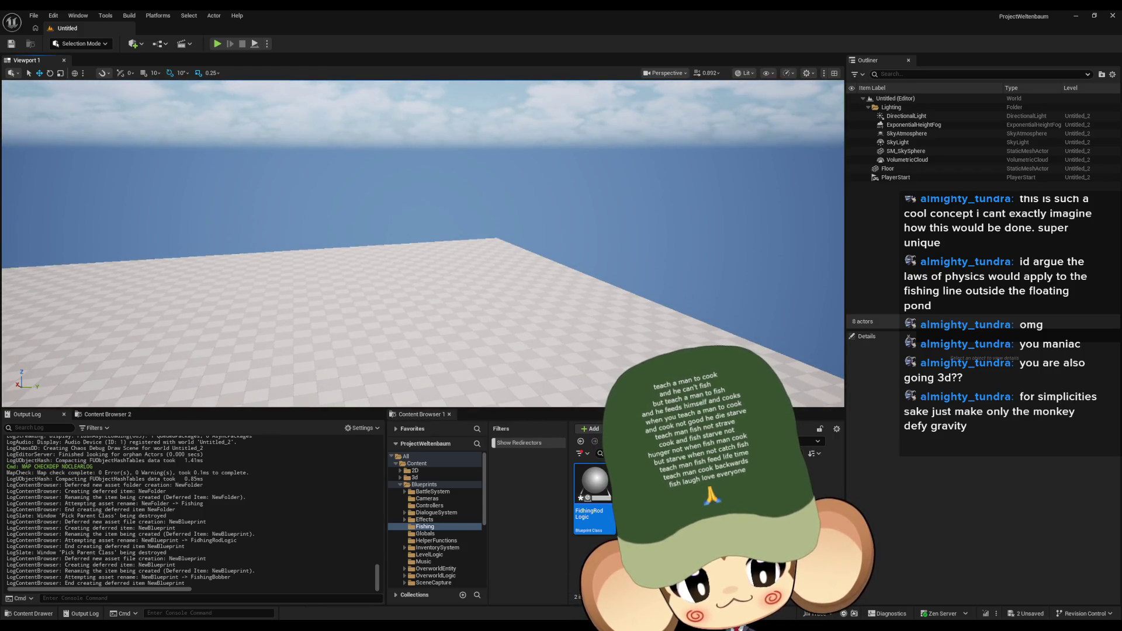
{"action": "mouse_move", "coordinate": [618, 203]}
{"action": "left_mouse_down"}
{"action": "mouse_move", "coordinate": [619, 175]}
{"action": "mouse_move", "coordinate": [615, 230]}
{"action": "left_mouse_up"}
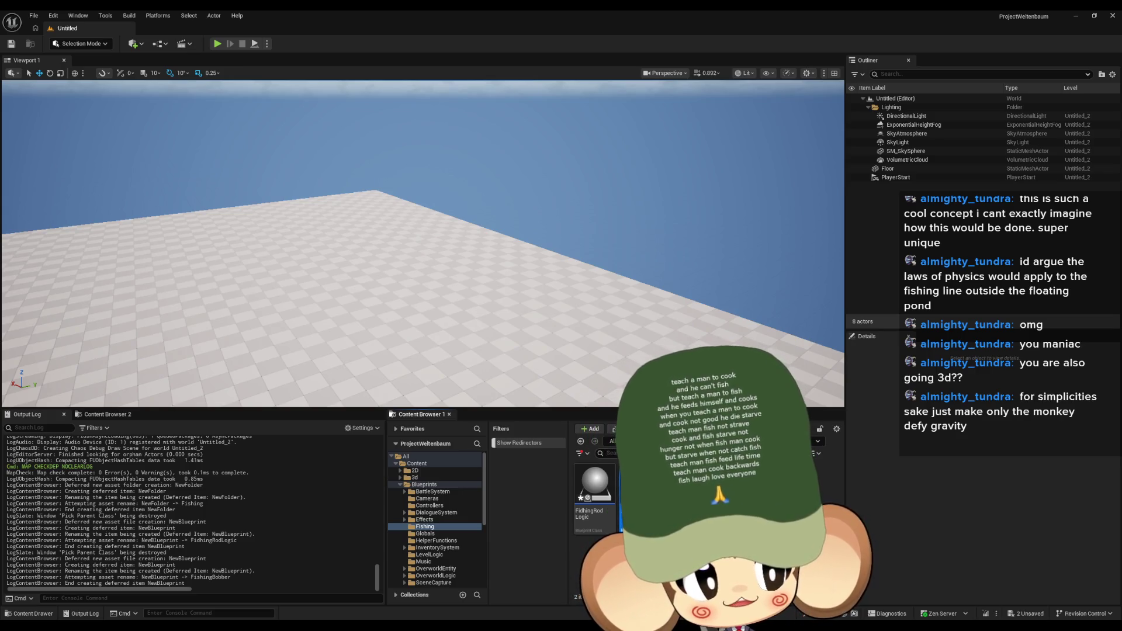
{"action": "left_click_drag", "start_coordinate": [637, 248], "coordinate": [620, 275]}
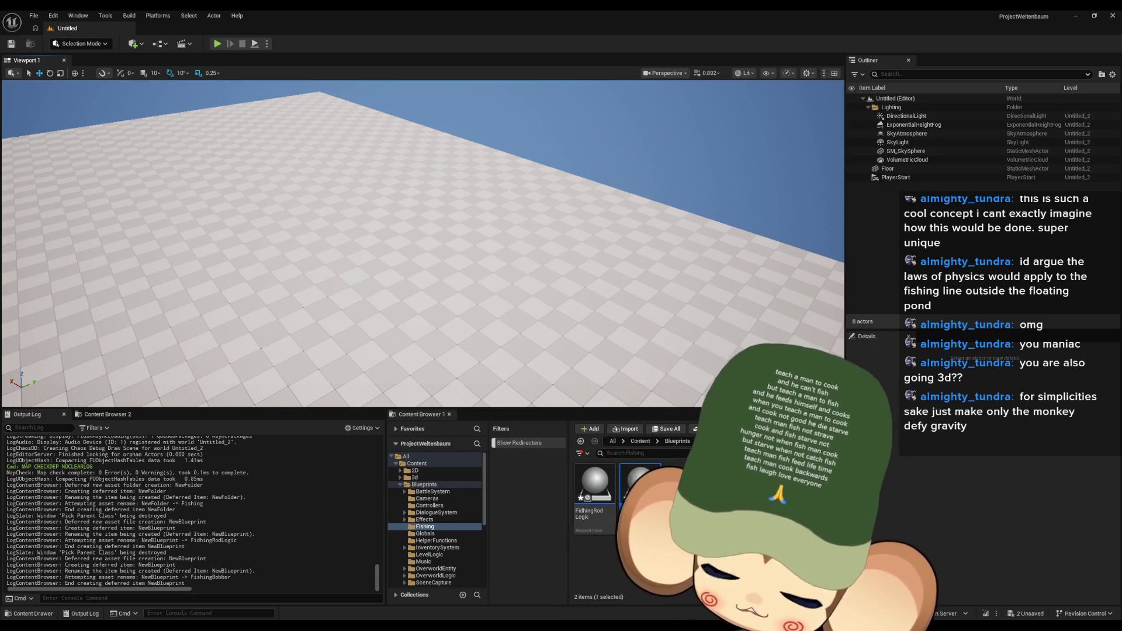
{"action": "key", "text": "Escape"}
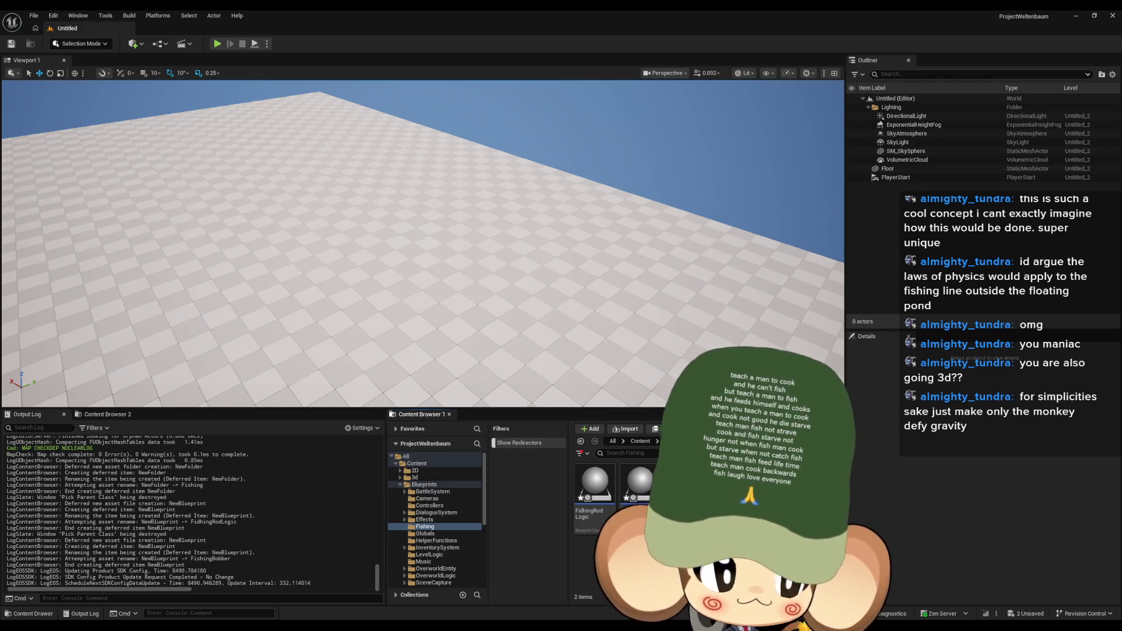
{"action": "mouse_move", "coordinate": [421, 234]}
{"action": "left_mouse_down"}
{"action": "mouse_move", "coordinate": [368, 234]}
{"action": "mouse_move", "coordinate": [594, 300]}
{"action": "left_mouse_up"}
{"action": "mouse_move", "coordinate": [421, 234]}
{"action": "left_mouse_down"}
{"action": "mouse_move", "coordinate": [380, 211]}
{"action": "mouse_move", "coordinate": [380, 234]}
{"action": "mouse_move", "coordinate": [360, 243]}
{"action": "mouse_move", "coordinate": [348, 181]}
{"action": "mouse_move", "coordinate": [357, 234]}
{"action": "mouse_move", "coordinate": [559, 364]}
{"action": "left_mouse_up"}
Step: Drag FishingRodLogic into the viewport and move the camera toward the placed actor
{"action": "mouse_move", "coordinate": [595, 485]}
{"action": "left_mouse_down"}
{"action": "mouse_move", "coordinate": [491, 318]}
{"action": "mouse_move", "coordinate": [444, 318]}
{"action": "left_mouse_up"}
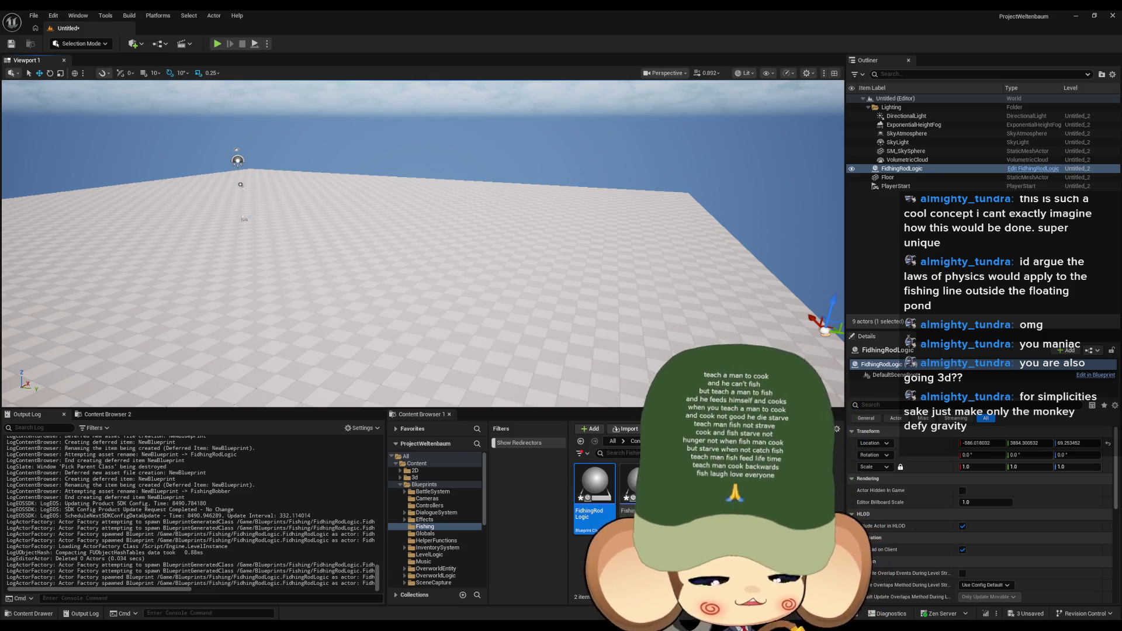
{"action": "left_click_drag", "start_coordinate": [614, 264], "coordinate": [616, 260]}
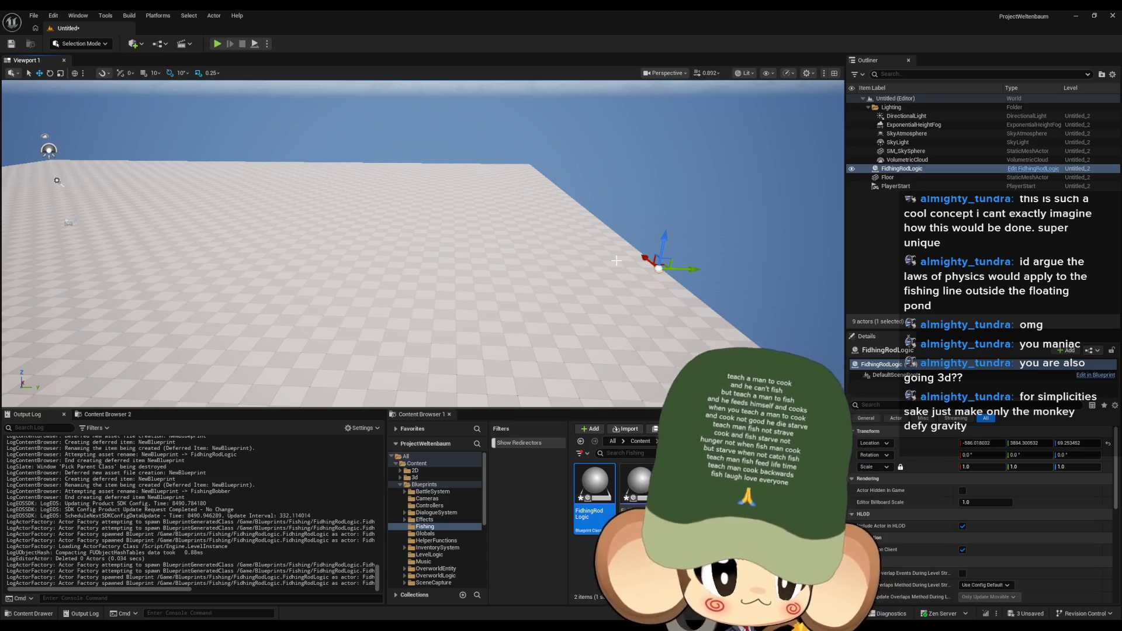
{"action": "left_click_drag", "start_coordinate": [617, 260], "coordinate": [605, 245]}
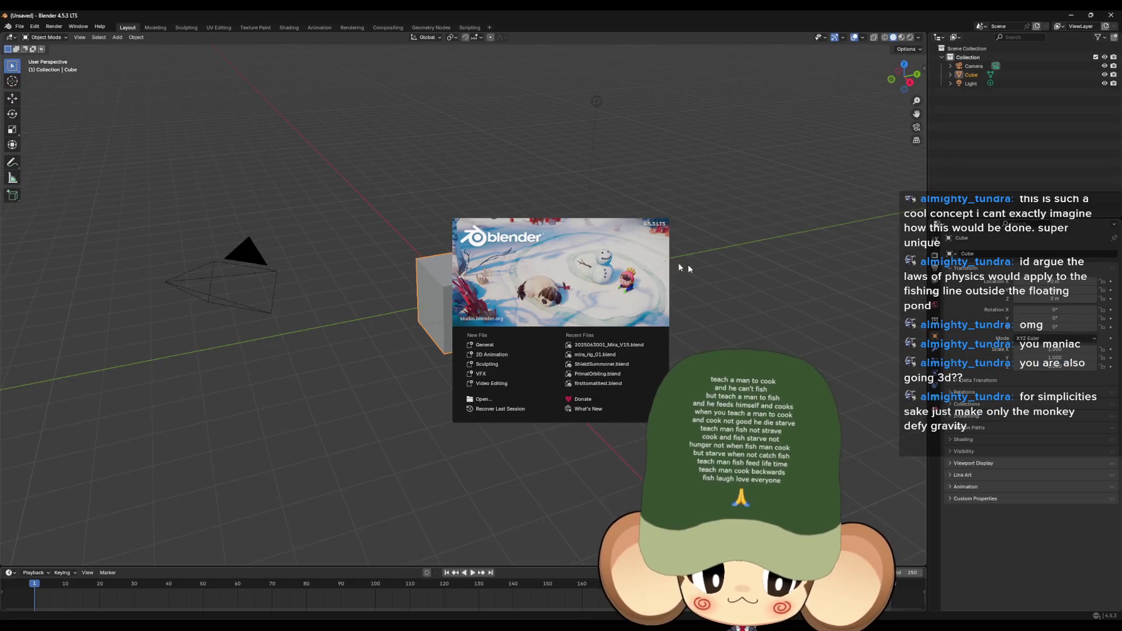
Step: Dismiss Blender's splash screen and delete the default camera and light
{"action": "left_click", "coordinate": [516, 266]}
{"action": "left_click", "coordinate": [457, 293]}
{"action": "left_click", "coordinate": [224, 277]}
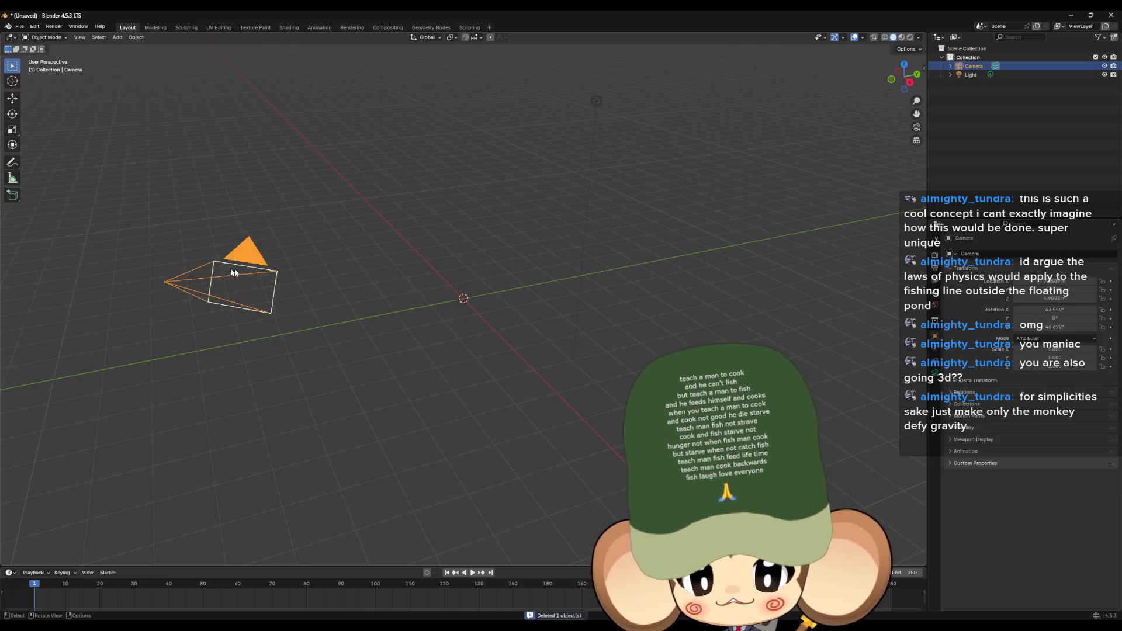
{"action": "key", "text": "Delete"}
{"action": "left_click", "coordinate": [596, 101]}
{"action": "key", "text": "Delete"}
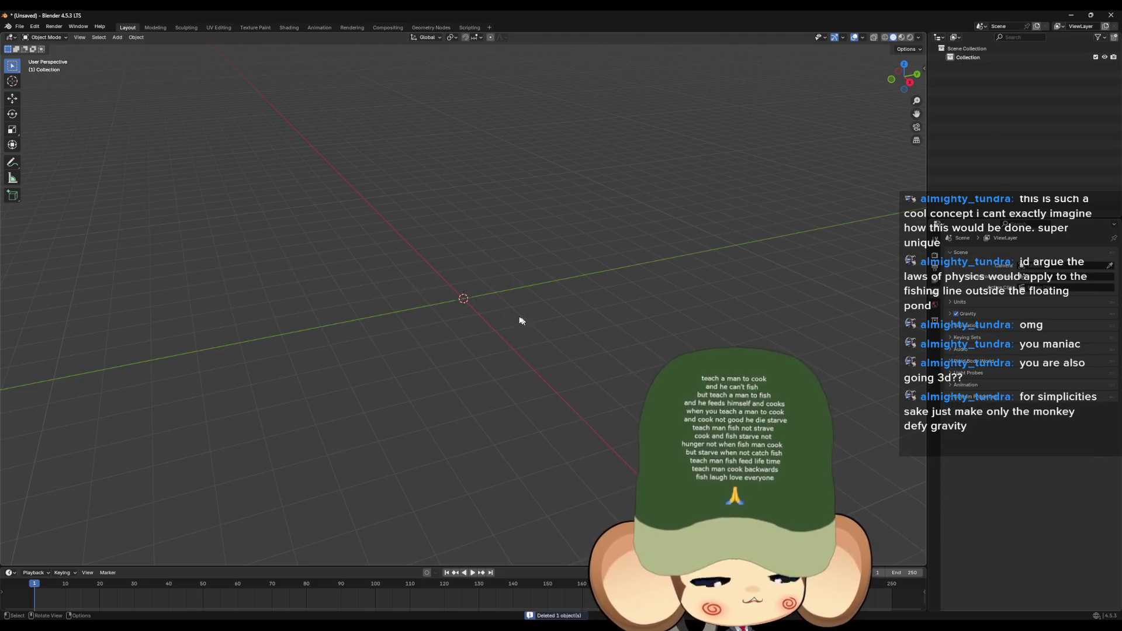
Step: Add a cylinder at the origin and set its vertex count to 4
{"action": "left_click", "coordinate": [116, 37]}
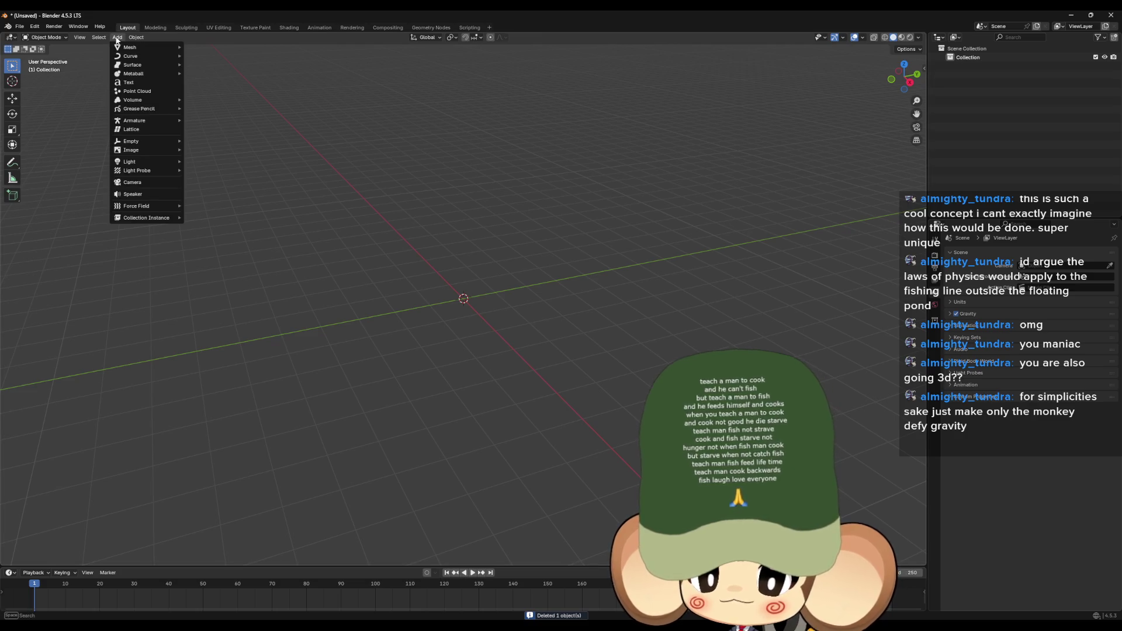
{"action": "mouse_move", "coordinate": [135, 48]}
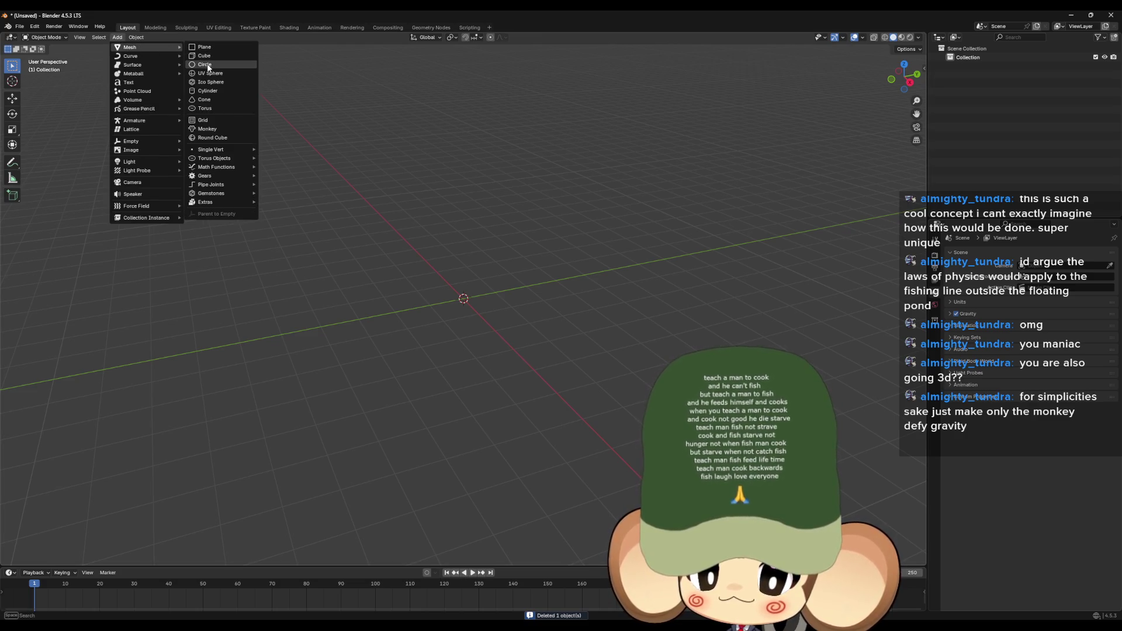
{"action": "left_click", "coordinate": [208, 90]}
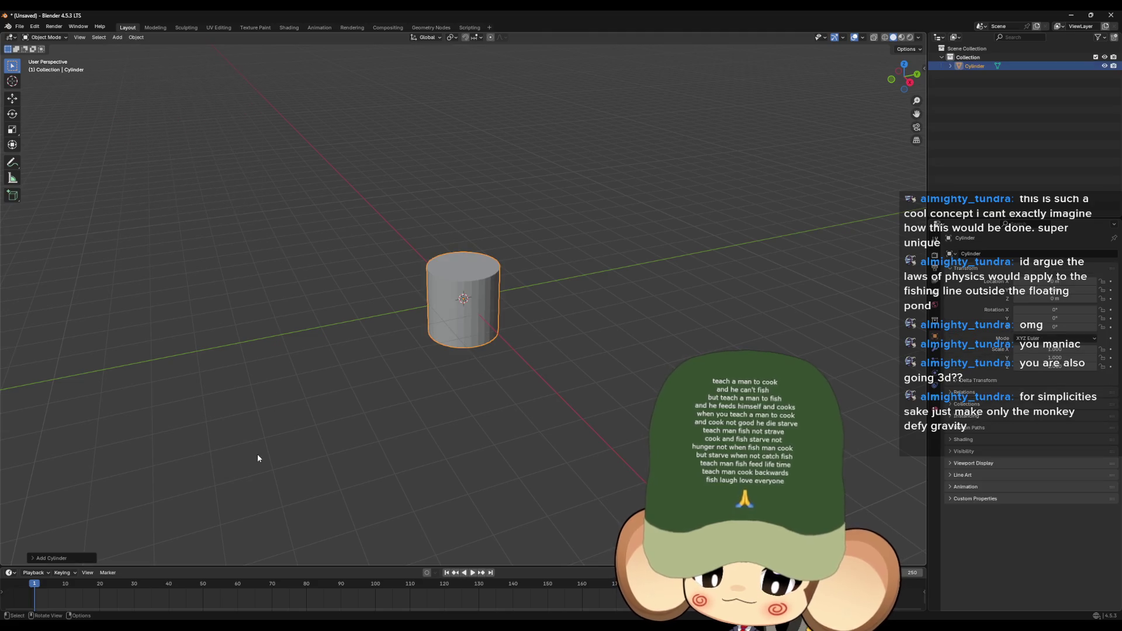
{"action": "left_click", "coordinate": [32, 558]}
{"action": "left_click", "coordinate": [112, 453]}
{"action": "type", "text": "4"}
{"action": "key", "text": "Return"}
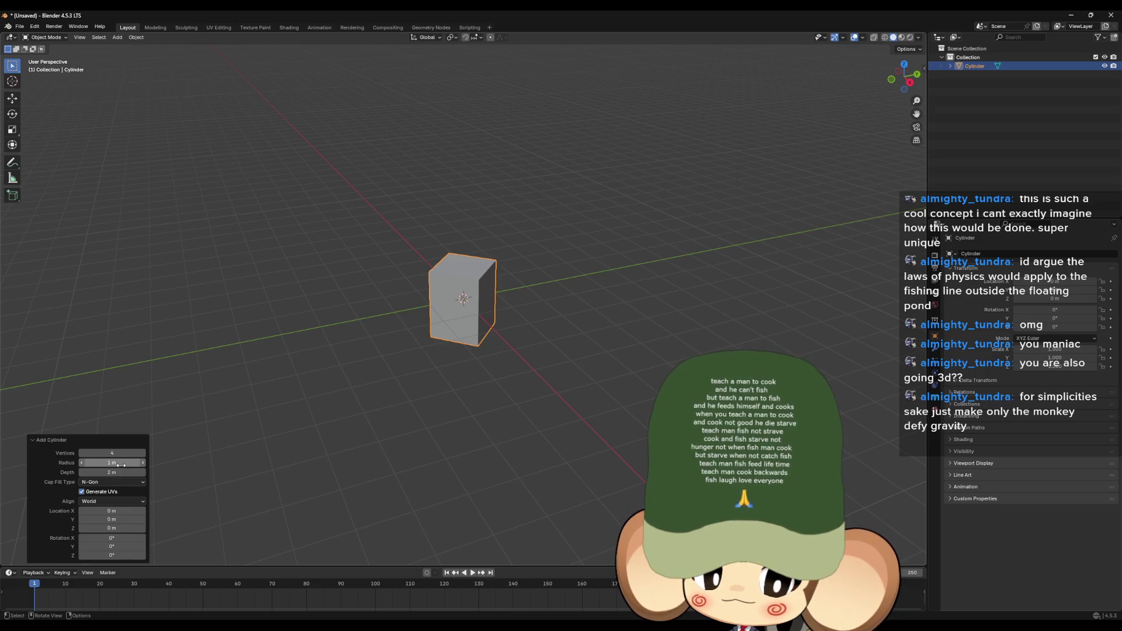
Step: Set the cylinder's depth to 2 m
{"action": "left_click", "coordinate": [124, 475]}
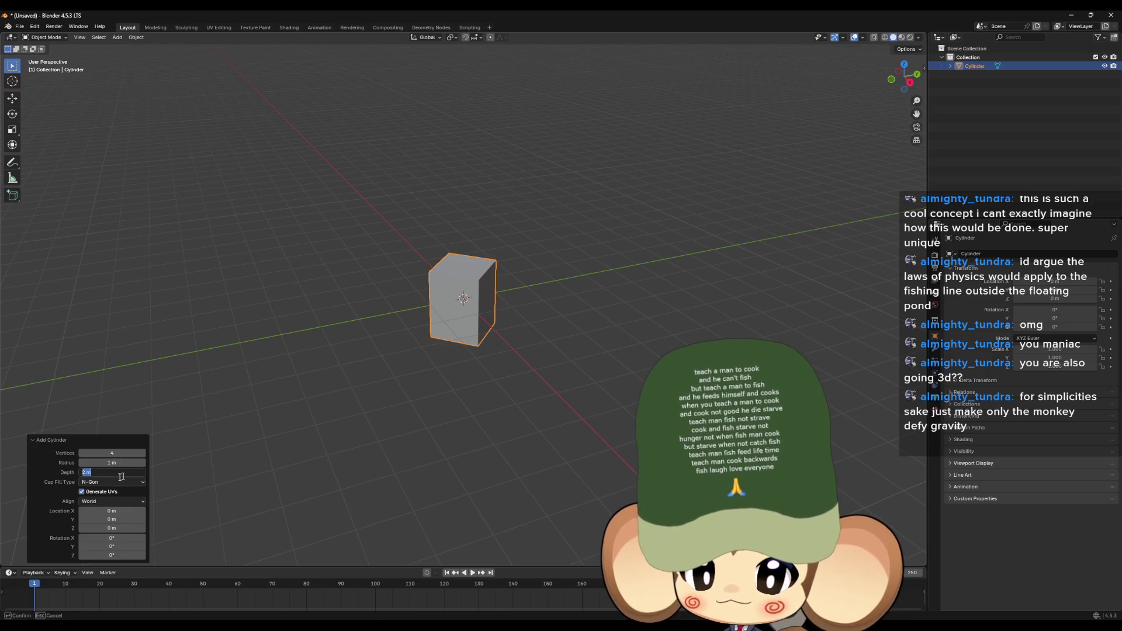
{"action": "type", "text": "0.1"}
{"action": "key", "text": "Return"}
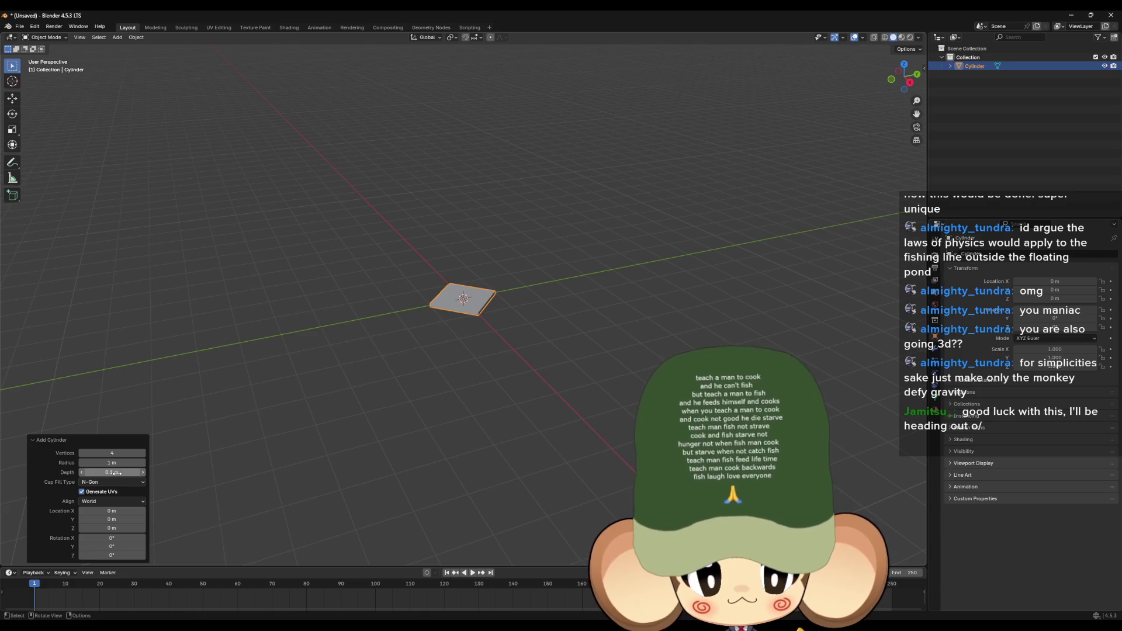
{"action": "left_click", "coordinate": [116, 474]}
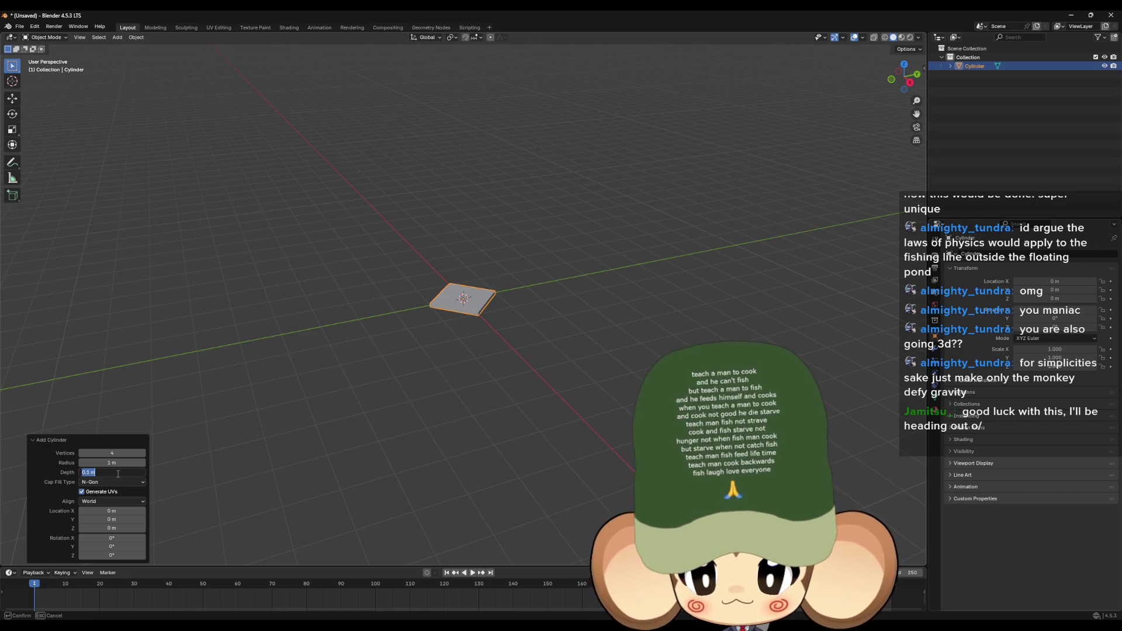
{"action": "type", "text": "2"}
{"action": "key", "text": "Return"}
Step: Set the cylinder's radius to 0.05 m
{"action": "left_click", "coordinate": [117, 463]}
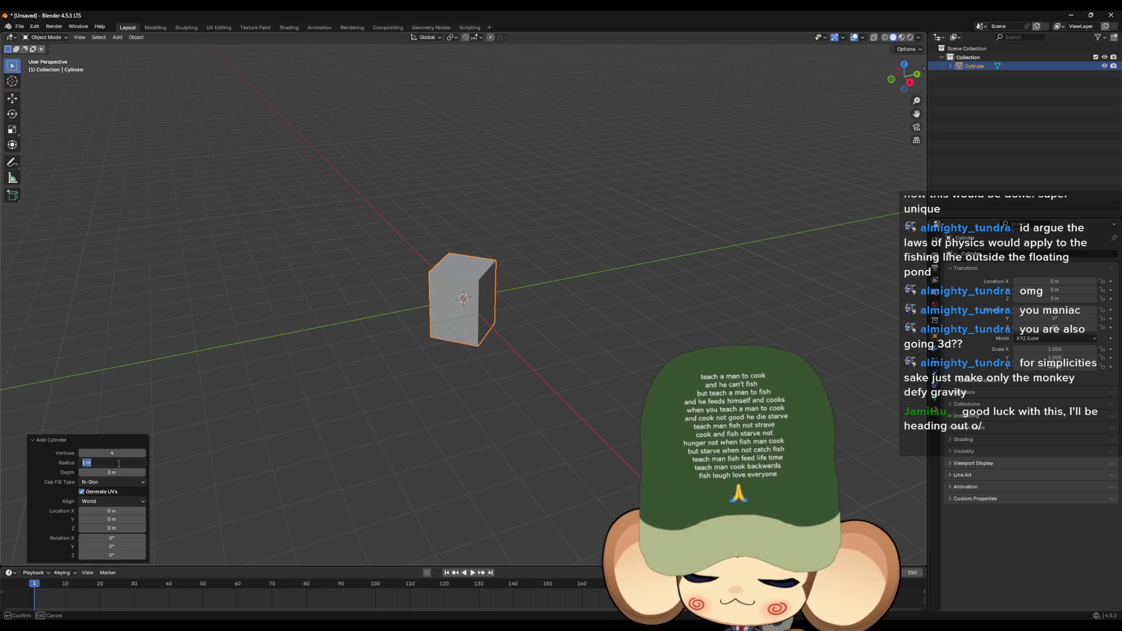
{"action": "type", "text": "0.1"}
{"action": "key", "text": "Return"}
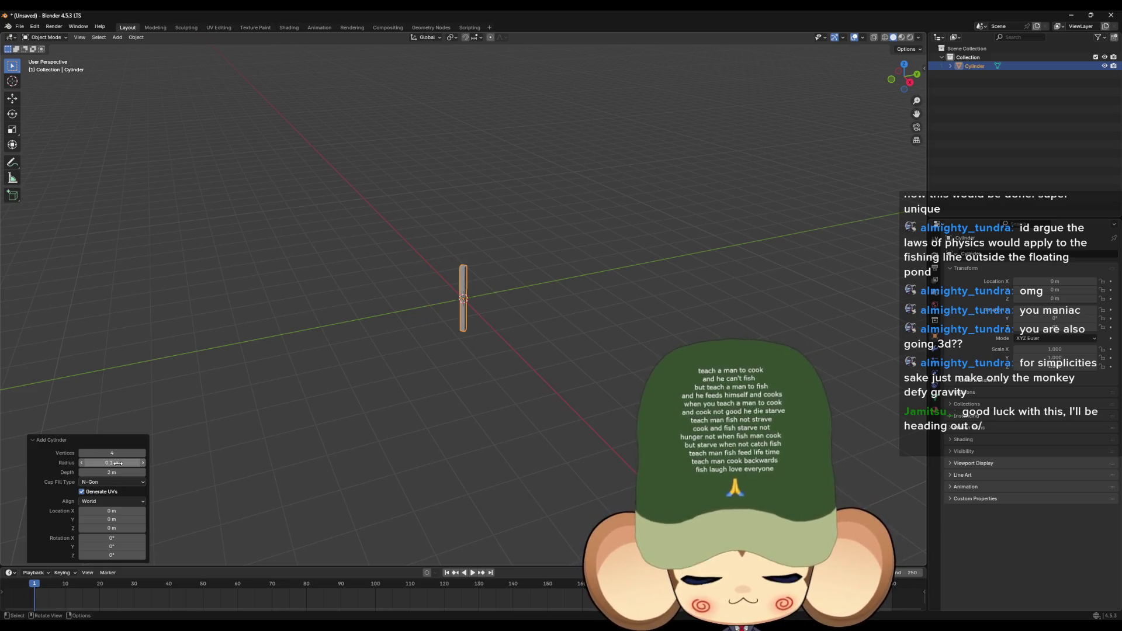
{"action": "left_click", "coordinate": [118, 463]}
{"action": "type", "text": "0.9"}
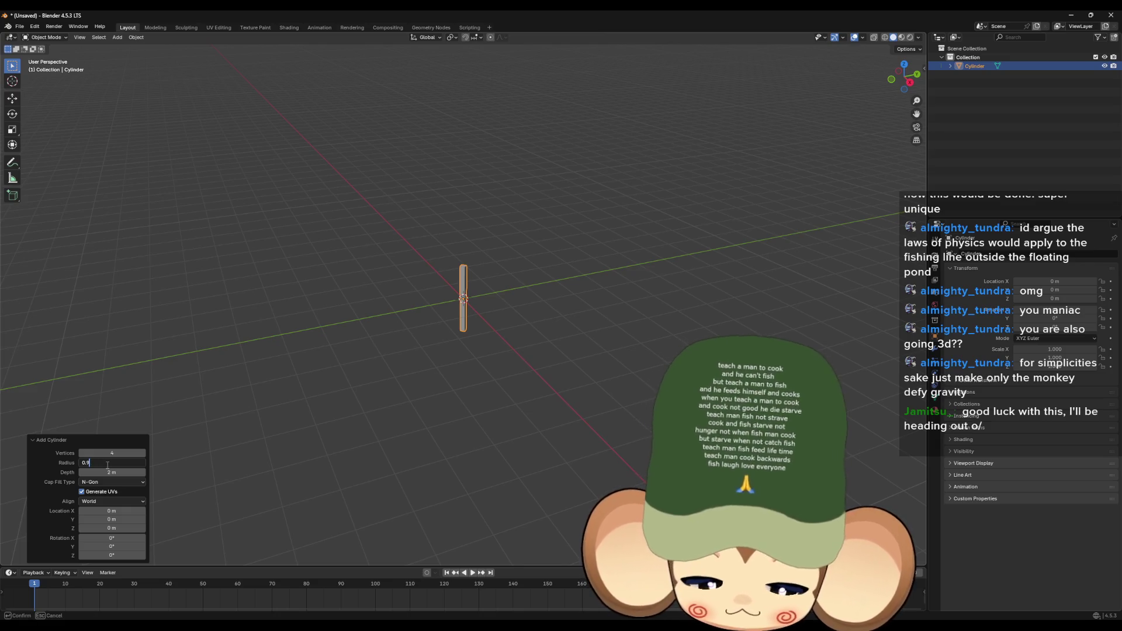
{"action": "key", "text": "Return"}
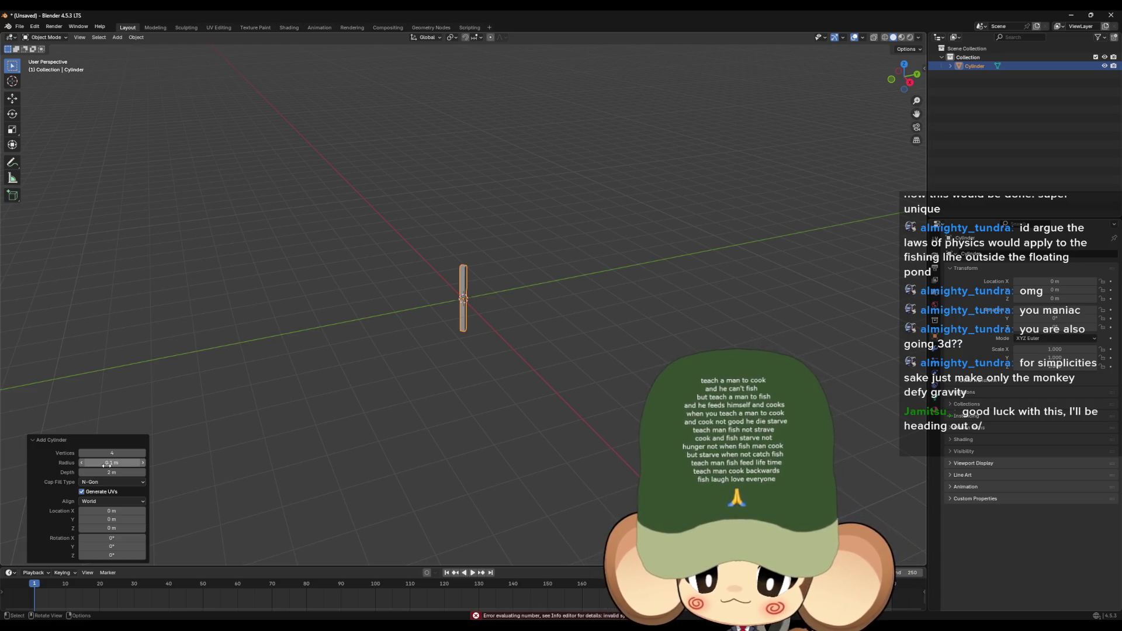
{"action": "left_click", "coordinate": [107, 464]}
{"action": "type", "text": "0"}
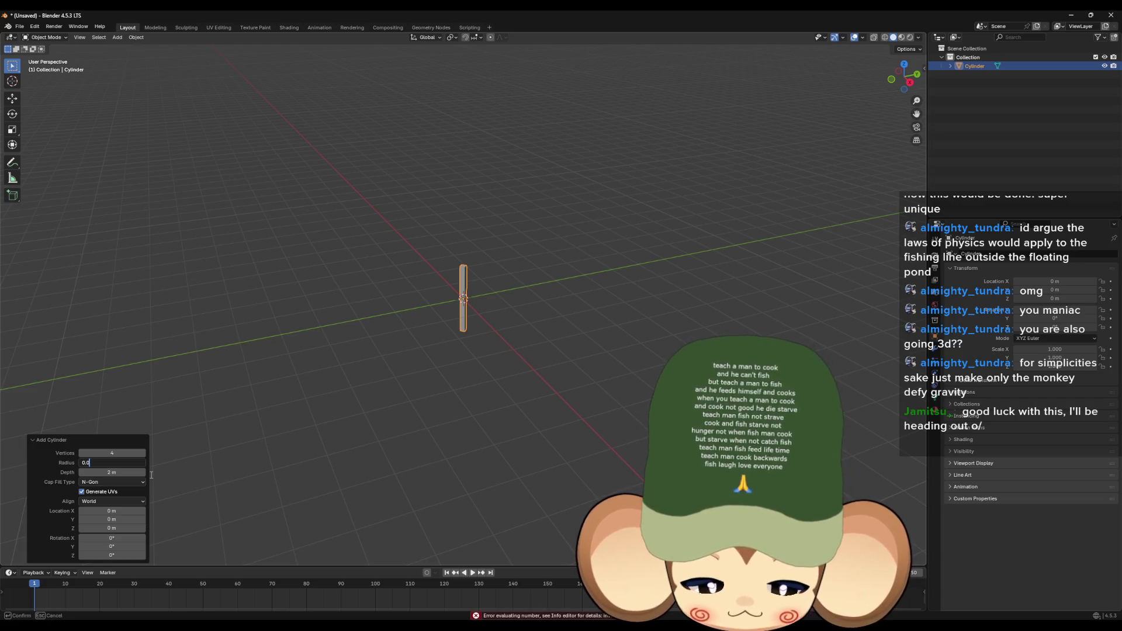
{"action": "type", "text": "5"}
{"action": "key", "text": "Return"}
{"action": "right_click", "coordinate": [556, 282]}
{"action": "key", "text": "Escape"}
{"action": "scroll", "coordinate": [557, 285], "scroll_direction": "up", "scroll_amount": 3}
{"action": "left_click_drag", "start_coordinate": [555, 285], "coordinate": [548, 319]}
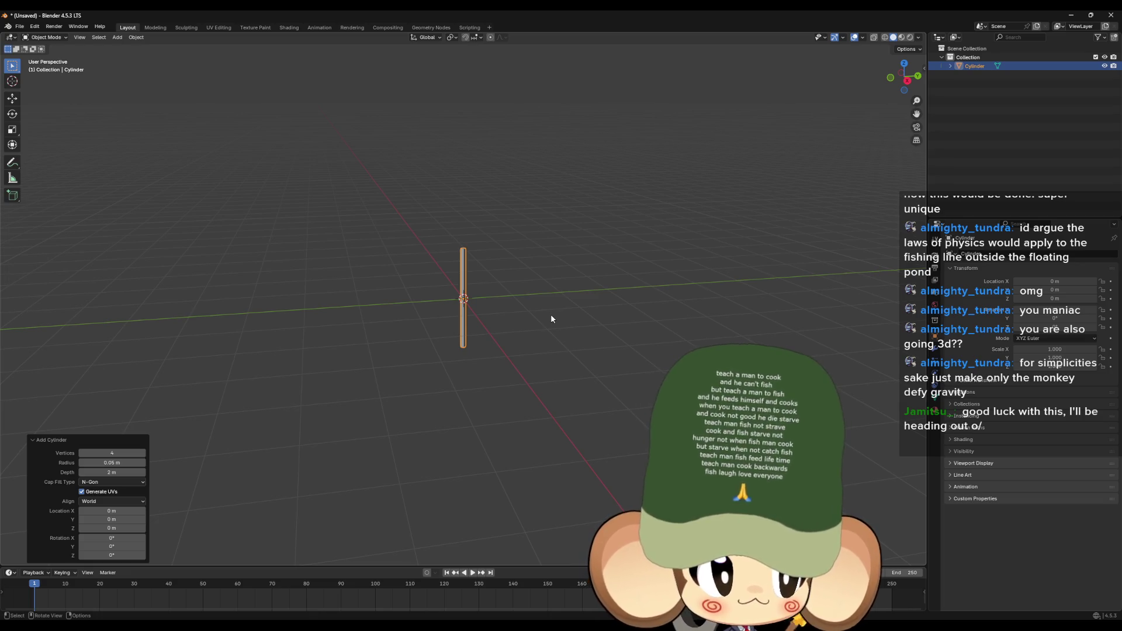
{"action": "left_click_drag", "start_coordinate": [446, 342], "coordinate": [451, 323]}
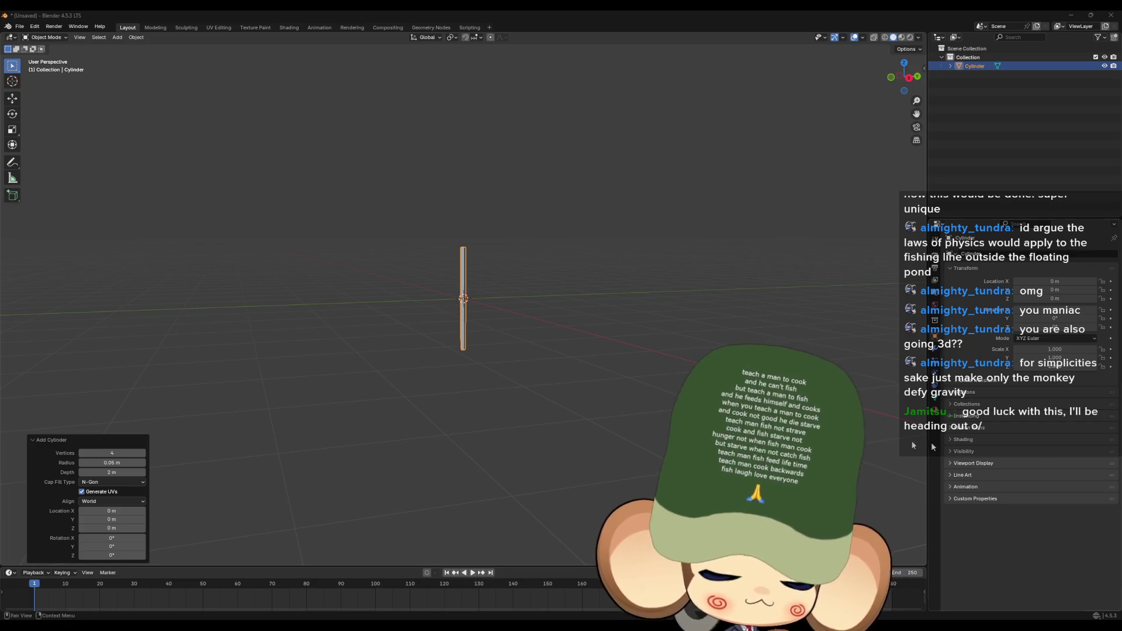
{"action": "mouse_move", "coordinate": [626, 333]}
{"action": "left_mouse_down"}
{"action": "mouse_move", "coordinate": [540, 315]}
{"action": "mouse_move", "coordinate": [551, 306]}
{"action": "left_mouse_up"}
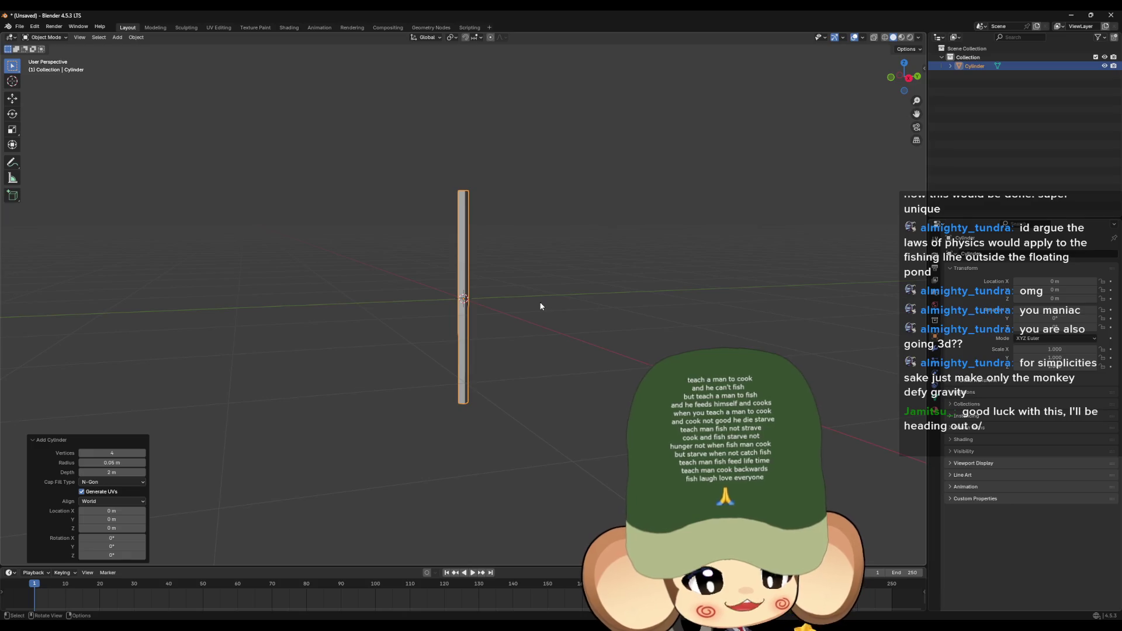
{"action": "mouse_move", "coordinate": [515, 289]}
{"action": "left_mouse_down"}
{"action": "mouse_move", "coordinate": [501, 343]}
{"action": "mouse_move", "coordinate": [517, 349]}
{"action": "left_mouse_up"}
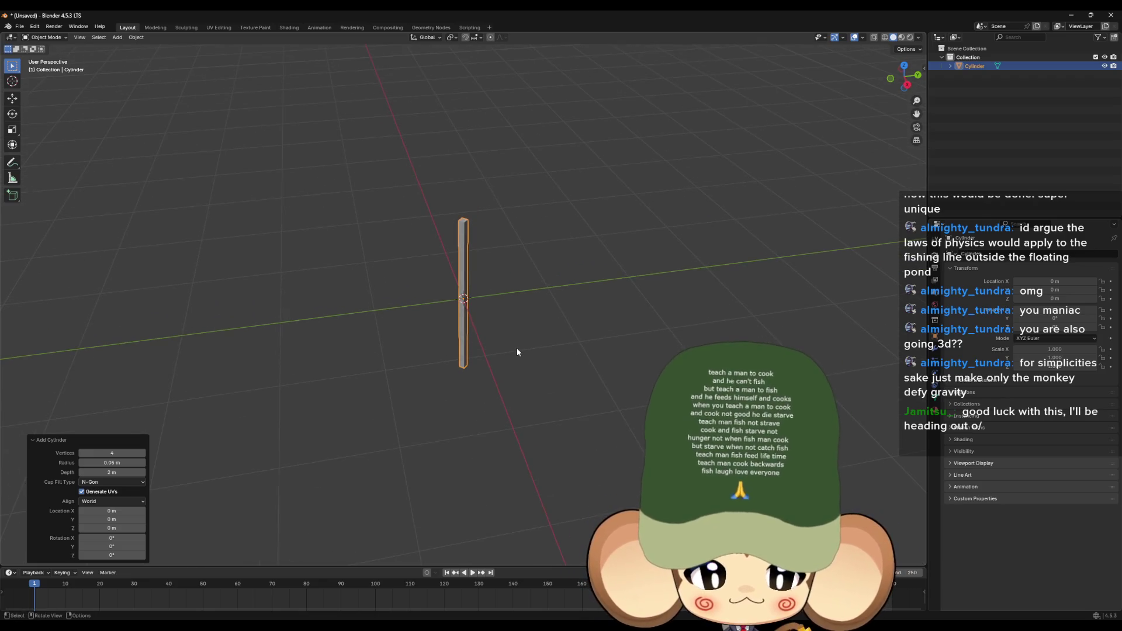
Step: In Edit Mode, stretch the cylinder mesh 23 times along Z into a pole
{"action": "key", "text": "Tab"}
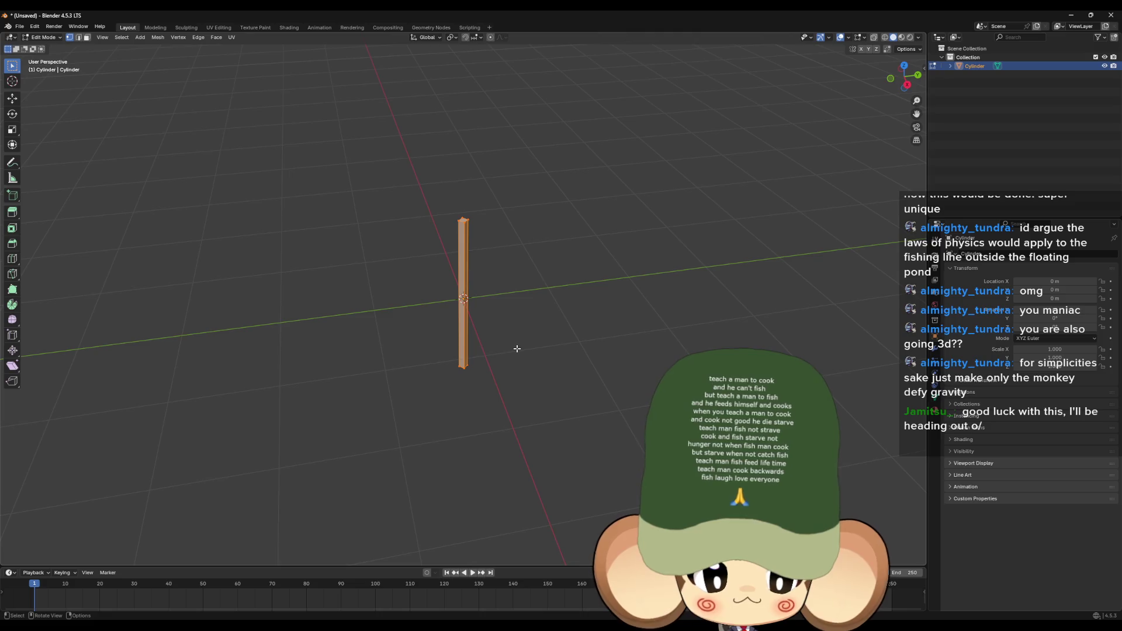
{"action": "key", "text": "s"}
{"action": "key", "text": "z"}
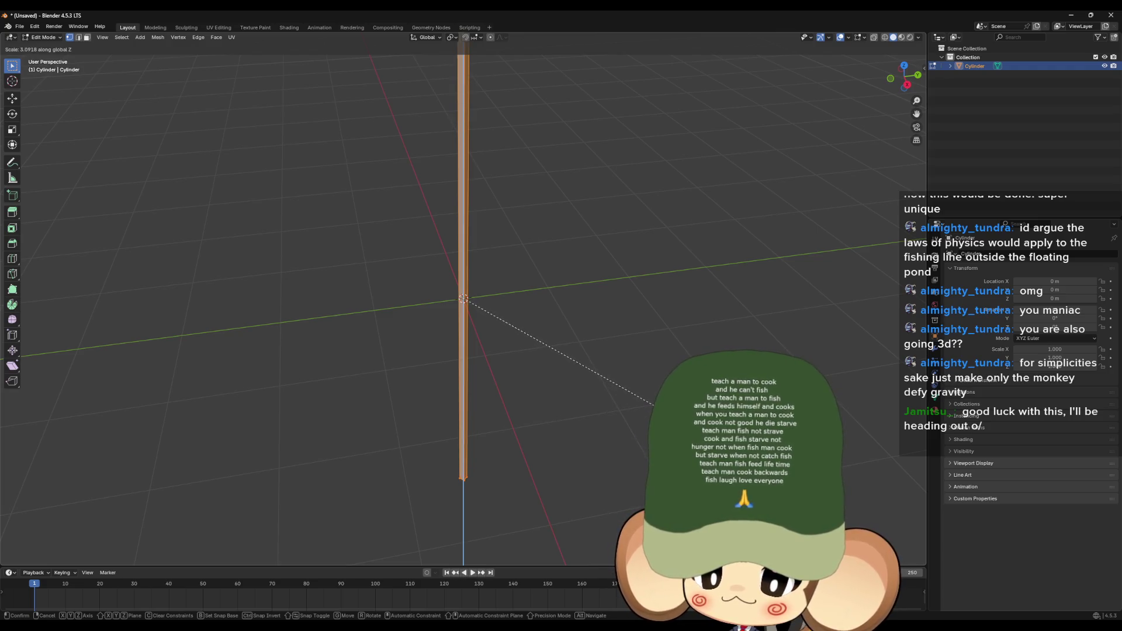
{"action": "type", "text": "2"}
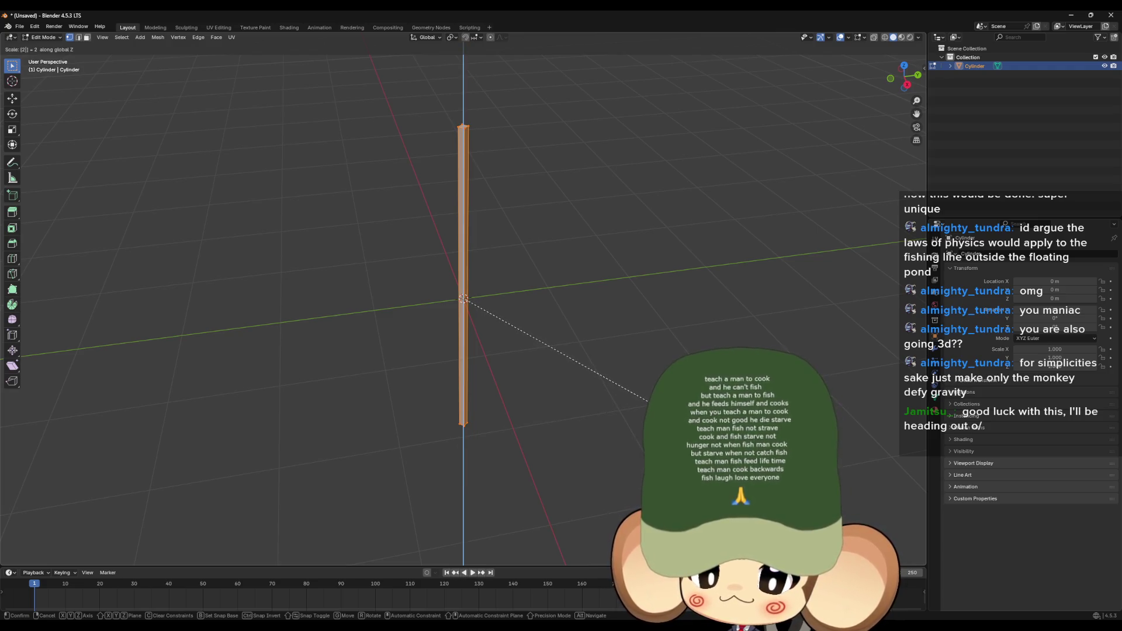
{"action": "type", "text": "3"}
{"action": "key", "text": "Return"}
{"action": "scroll", "coordinate": [617, 417], "scroll_direction": "down", "scroll_amount": 5}
{"action": "left_click_drag", "start_coordinate": [617, 417], "coordinate": [622, 386]}
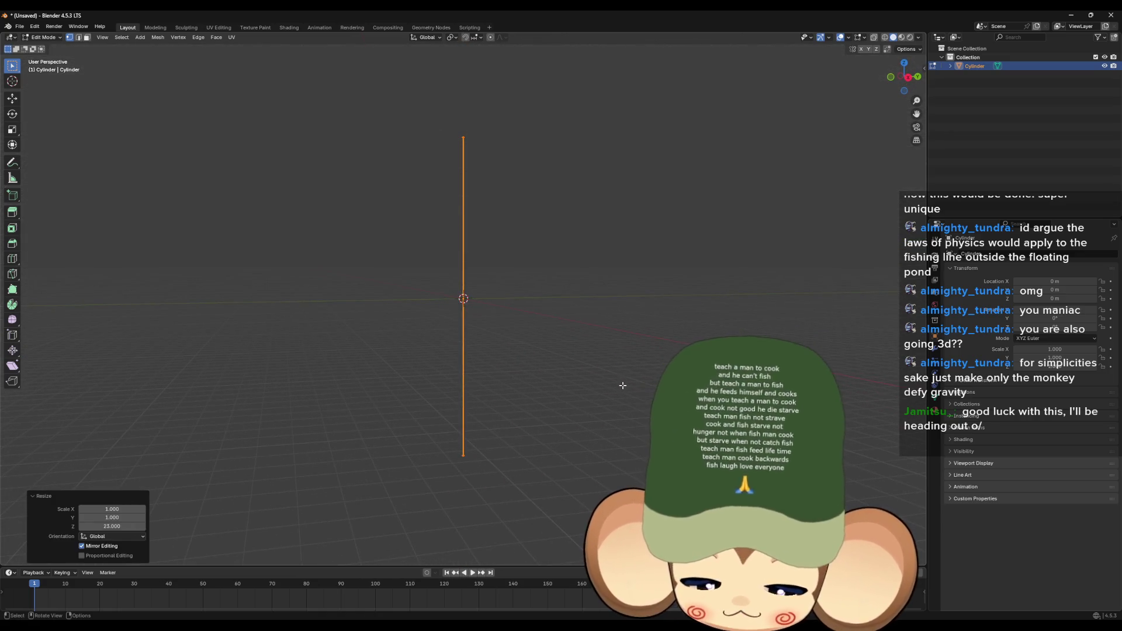
Step: Try halving the pole along Z (0.5), undo the halvings, and select its top vertex
{"action": "key", "text": "s"}
{"action": "key", "text": "z"}
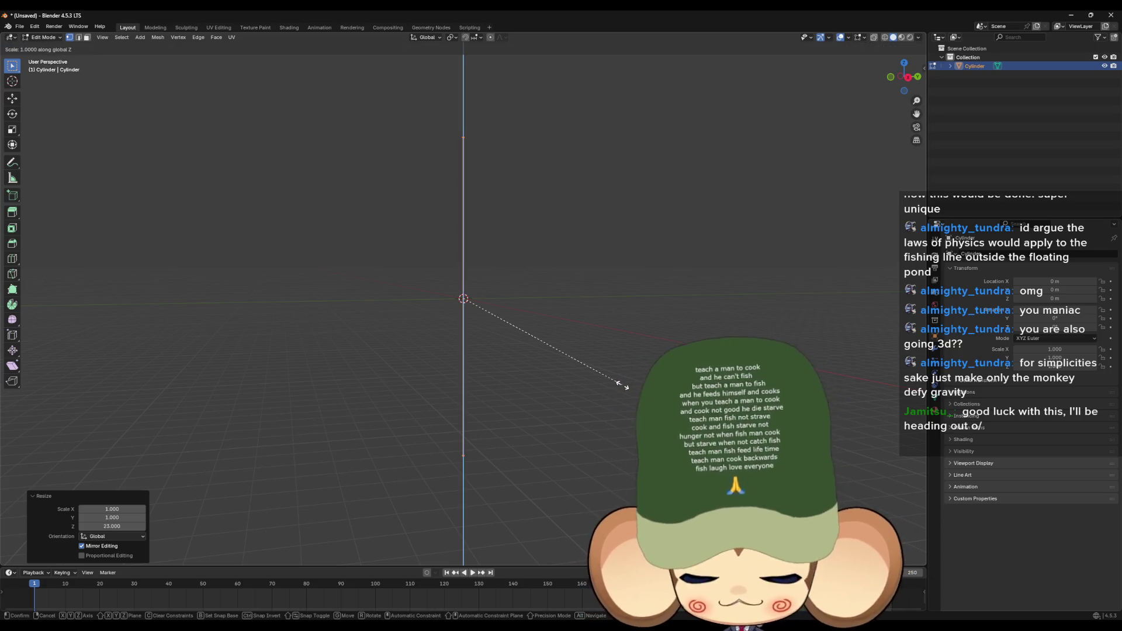
{"action": "type", "text": "0.5"}
{"action": "key", "text": "Return"}
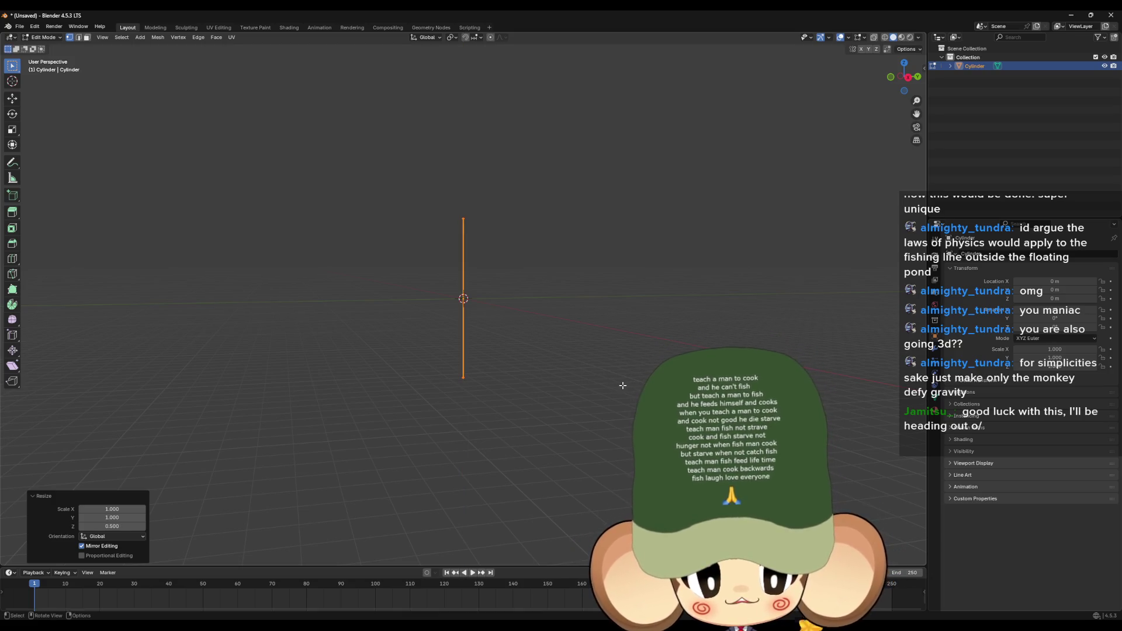
{"action": "key", "text": "ctrl+z"}
{"action": "type", "text": "sz0.5"}
{"action": "key", "text": "Return"}
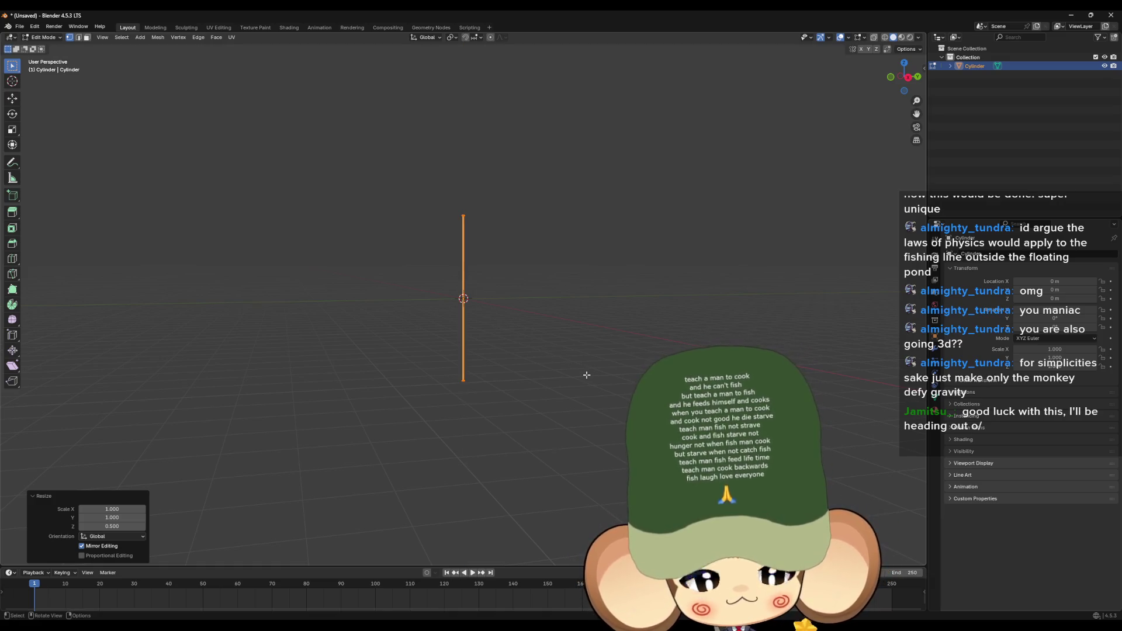
{"action": "type", "text": "sz0.5"}
{"action": "key", "text": "Return"}
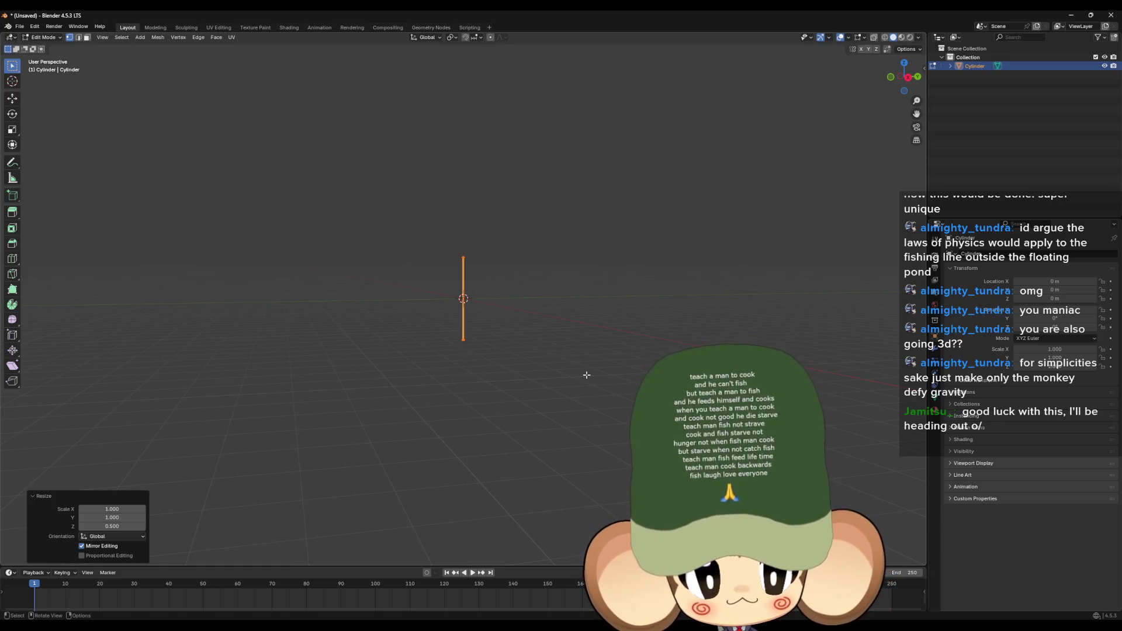
{"action": "key", "text": "ctrl+z"}
{"action": "mouse_move", "coordinate": [523, 324]}
{"action": "left_mouse_down"}
{"action": "mouse_move", "coordinate": [505, 332]}
{"action": "mouse_move", "coordinate": [554, 324]}
{"action": "mouse_move", "coordinate": [507, 161]}
{"action": "mouse_move", "coordinate": [487, 134]}
{"action": "left_mouse_up"}
{"action": "key", "text": "ctrl+z"}
{"action": "left_click", "coordinate": [465, 114]}
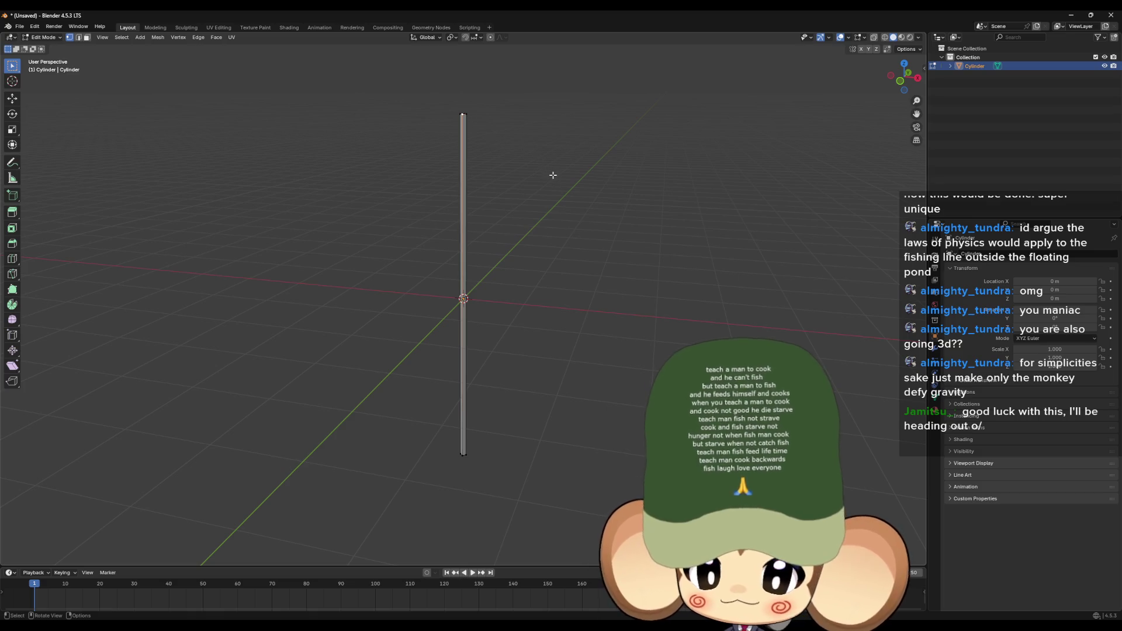
Step: Scale the pole to three times its height along Z
{"action": "left_click_drag", "start_coordinate": [553, 175], "coordinate": [526, 183]}
{"action": "key", "text": "n"}
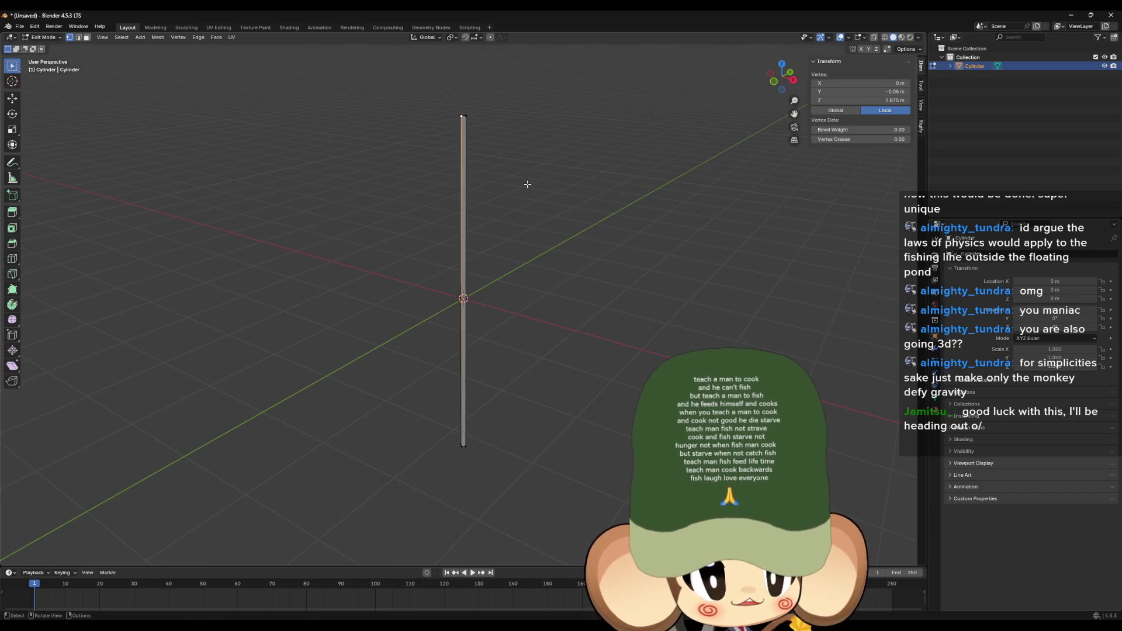
{"action": "mouse_move", "coordinate": [528, 184]}
{"action": "left_mouse_down"}
{"action": "mouse_move", "coordinate": [473, 191]}
{"action": "mouse_move", "coordinate": [476, 168]}
{"action": "mouse_move", "coordinate": [486, 191]}
{"action": "mouse_move", "coordinate": [516, 183]}
{"action": "mouse_move", "coordinate": [531, 238]}
{"action": "mouse_move", "coordinate": [496, 258]}
{"action": "mouse_move", "coordinate": [508, 311]}
{"action": "mouse_move", "coordinate": [508, 228]}
{"action": "mouse_move", "coordinate": [513, 242]}
{"action": "mouse_move", "coordinate": [518, 230]}
{"action": "mouse_move", "coordinate": [533, 243]}
{"action": "mouse_move", "coordinate": [498, 260]}
{"action": "left_mouse_up"}
{"action": "type", "text": "sz3"}
{"action": "key", "text": "Return"}
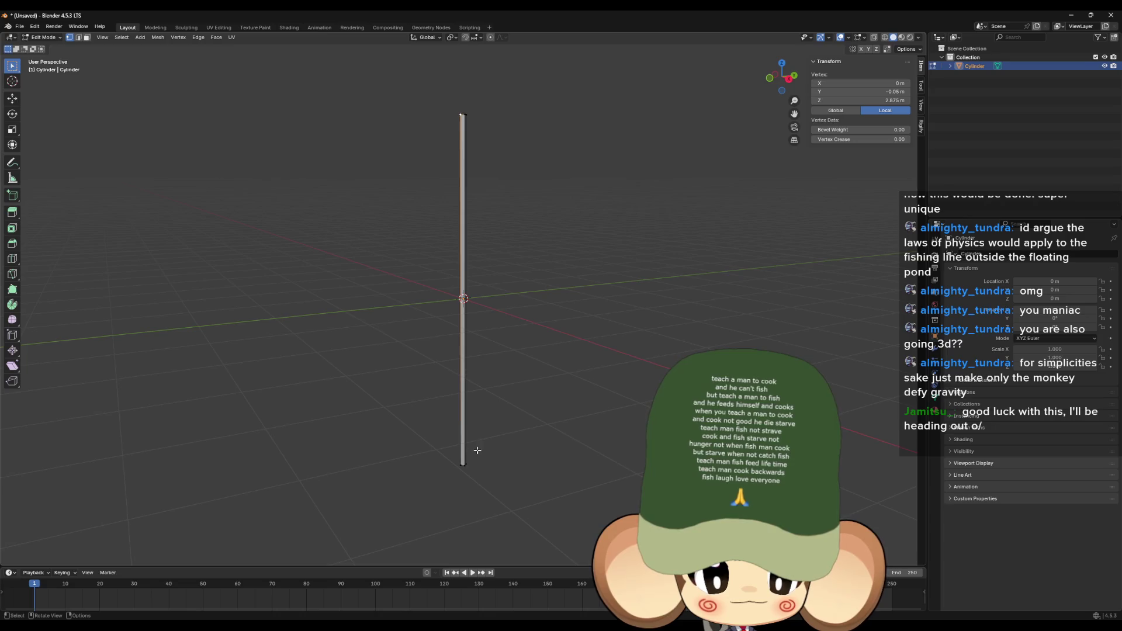
Step: Flatten the pole's bottom vertices to Z 0, using the 3D Cursor as the pivot point
{"action": "left_click_drag", "start_coordinate": [451, 439], "coordinate": [529, 498]}
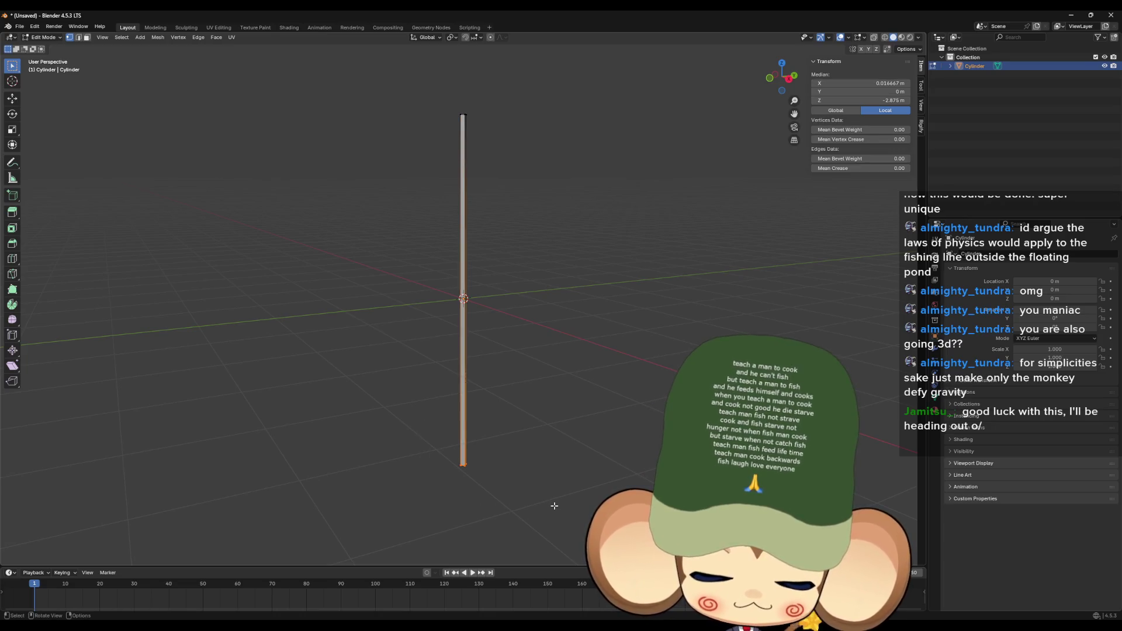
{"action": "type", "text": "sz0"}
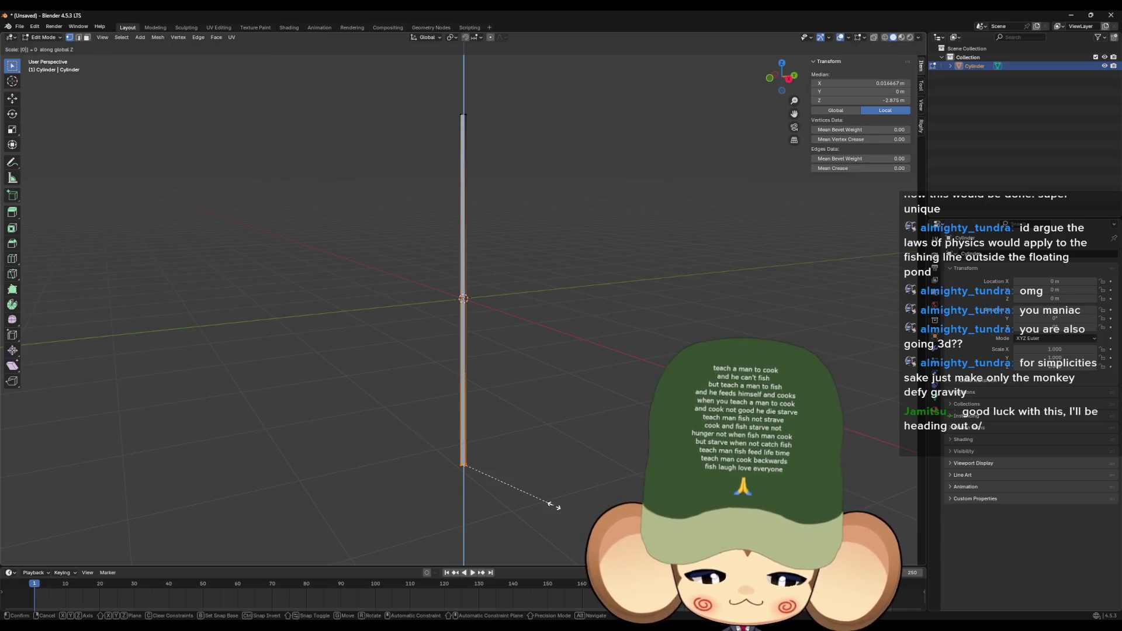
{"action": "key", "text": "Return"}
{"action": "left_click", "coordinate": [427, 37]}
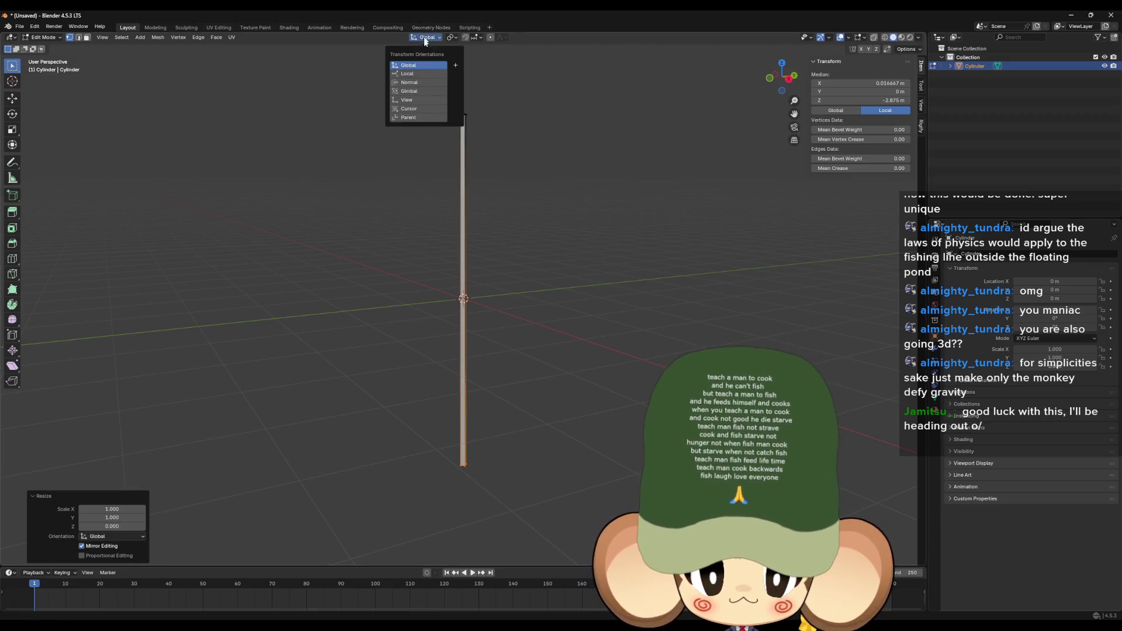
{"action": "left_click", "coordinate": [451, 37]}
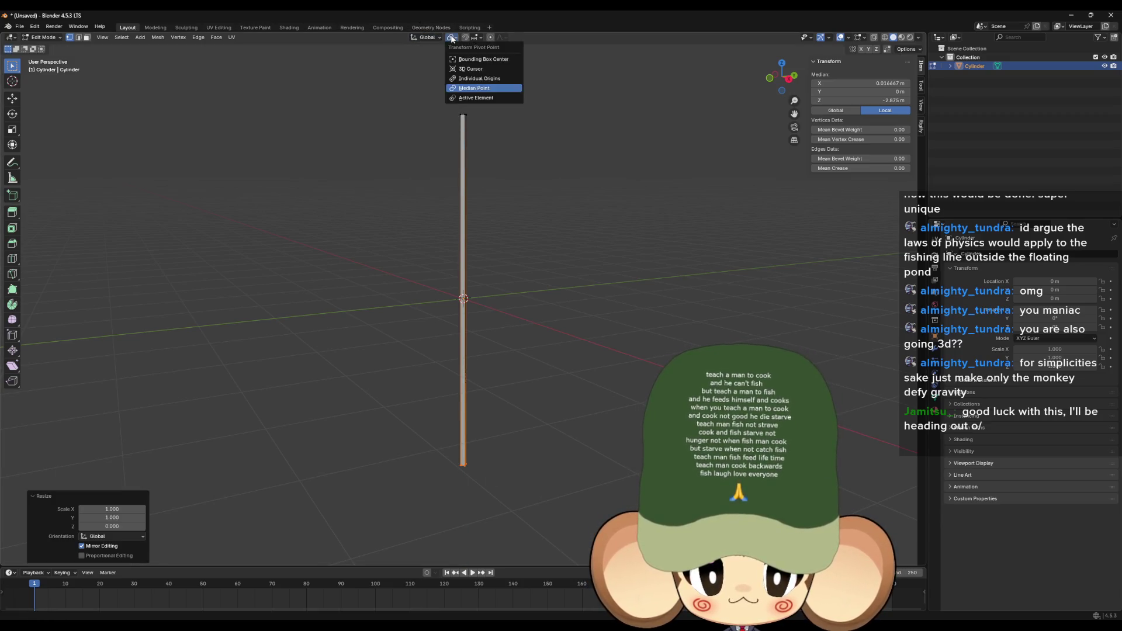
{"action": "left_click", "coordinate": [471, 69]}
{"action": "key", "text": "s"}
{"action": "key", "text": "z"}
{"action": "key", "text": "0"}
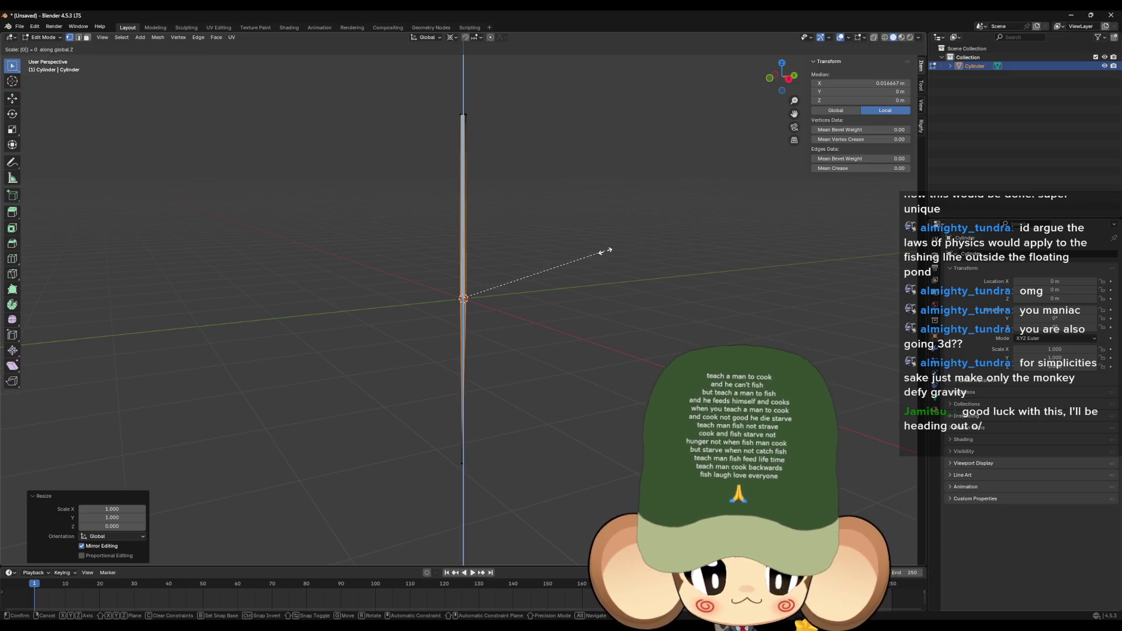
{"action": "key", "text": "Return"}
Step: Extend the selection across the base and flatten it to ground level with a Z scale of 0
{"action": "mouse_move", "coordinate": [606, 251]}
{"action": "left_mouse_down"}
{"action": "mouse_move", "coordinate": [537, 288]}
{"action": "mouse_move", "coordinate": [526, 281]}
{"action": "left_mouse_up"}
{"action": "left_click", "coordinate": [464, 247]}
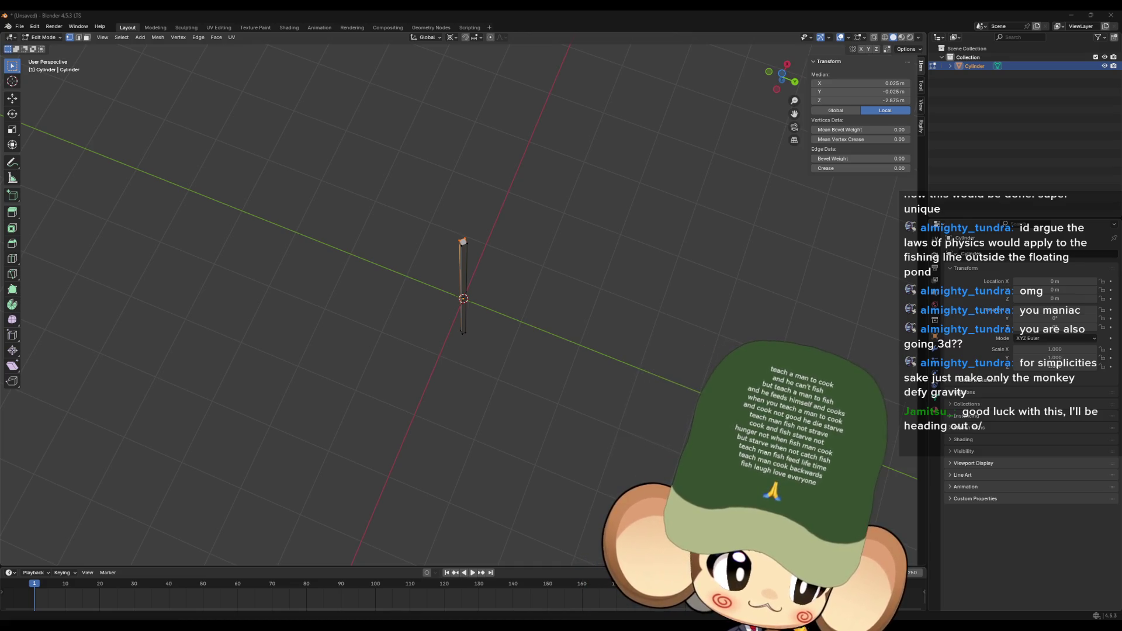
{"action": "left_click_drag", "start_coordinate": [526, 218], "coordinate": [475, 280]}
{"action": "key", "text": "a"}
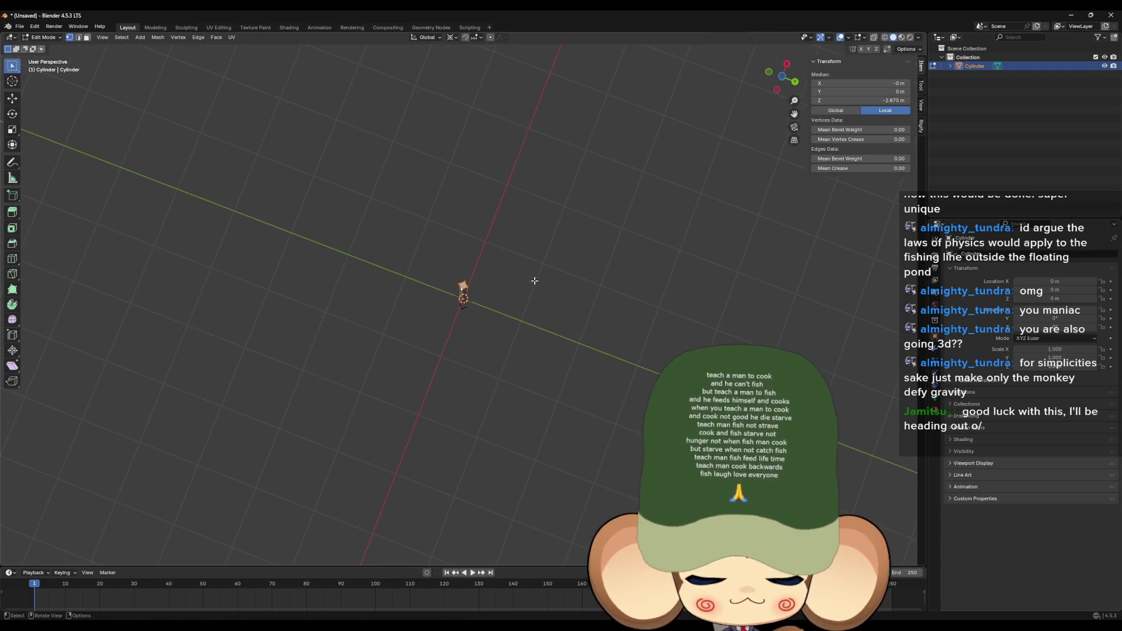
{"action": "key", "text": "s"}
{"action": "key", "text": "z"}
{"action": "key", "text": "0"}
{"action": "key", "text": "Return"}
Step: Orbit around the pole and select its top end
{"action": "left_click_drag", "start_coordinate": [533, 280], "coordinate": [567, 372]}
{"action": "left_click_drag", "start_coordinate": [533, 256], "coordinate": [547, 265]}
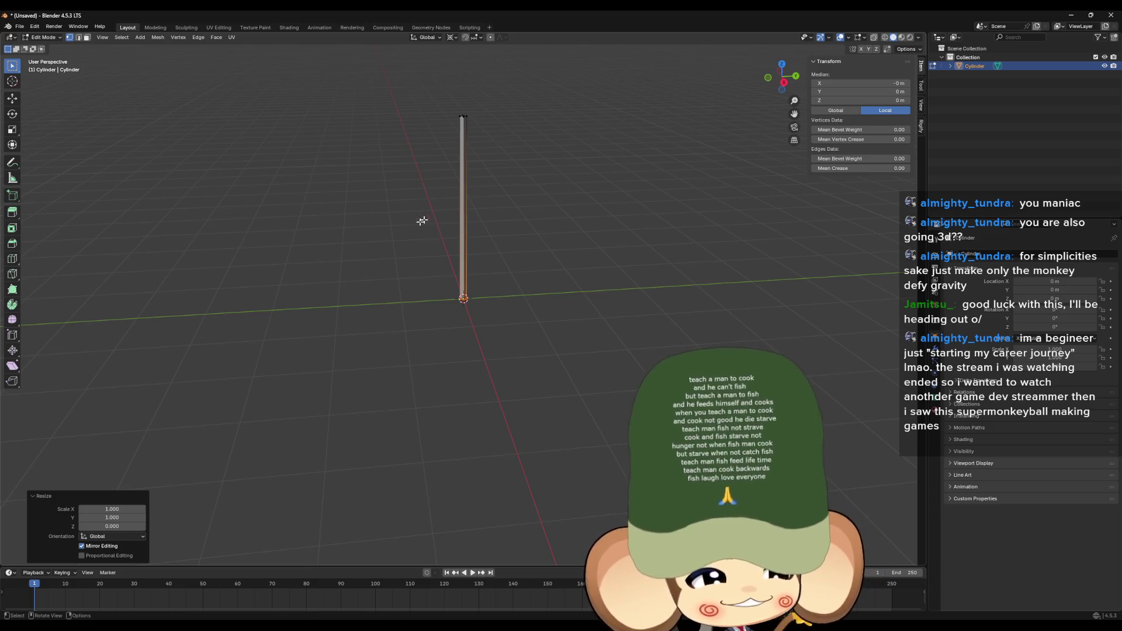
{"action": "mouse_move", "coordinate": [478, 196]}
{"action": "left_mouse_down"}
{"action": "mouse_move", "coordinate": [497, 293]}
{"action": "mouse_move", "coordinate": [602, 288]}
{"action": "left_mouse_up"}
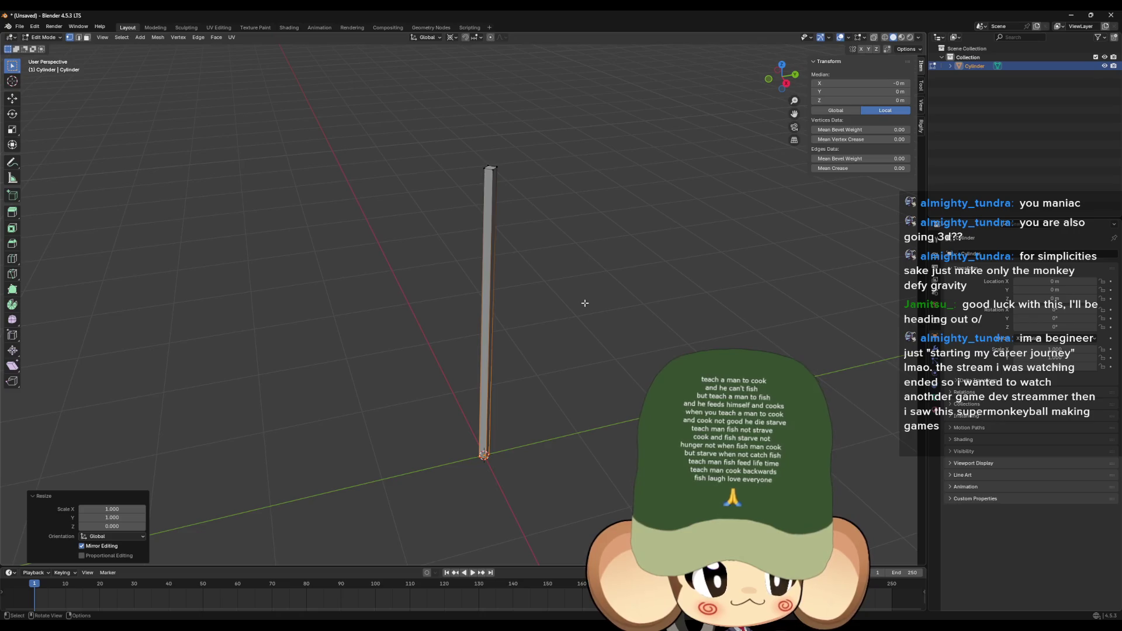
{"action": "left_click", "coordinate": [465, 148]}
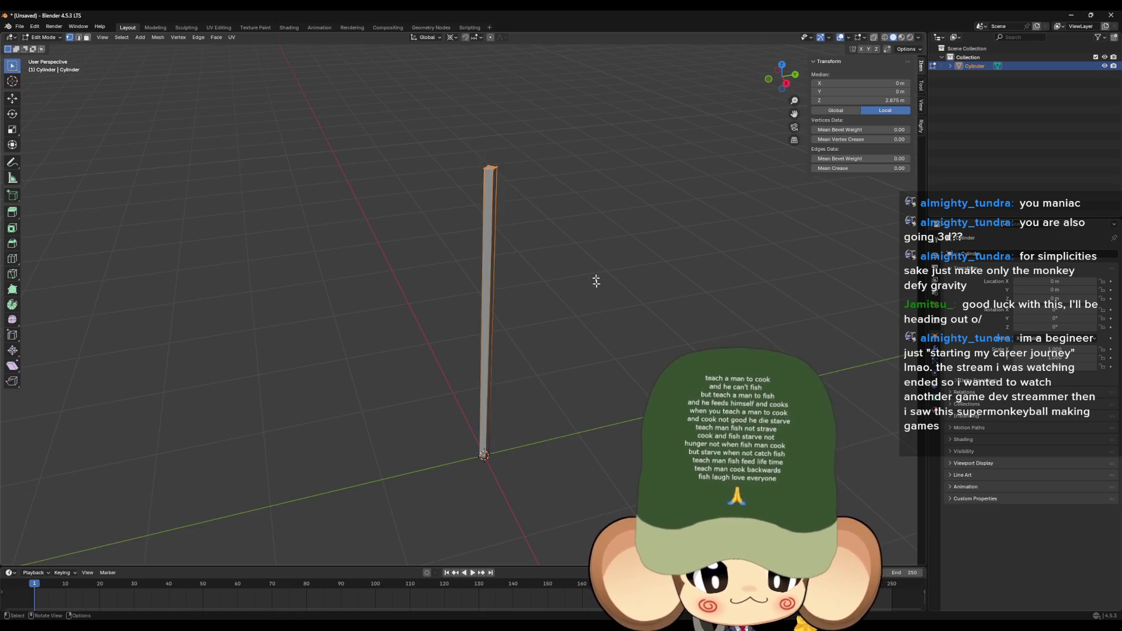
Step: Set the top's Median Z height to 1.5 m, after first trying 2 m
{"action": "left_click_drag", "start_coordinate": [596, 273], "coordinate": [590, 280]}
{"action": "left_click", "coordinate": [871, 99]}
{"action": "type", "text": "2"}
{"action": "key", "text": "Return"}
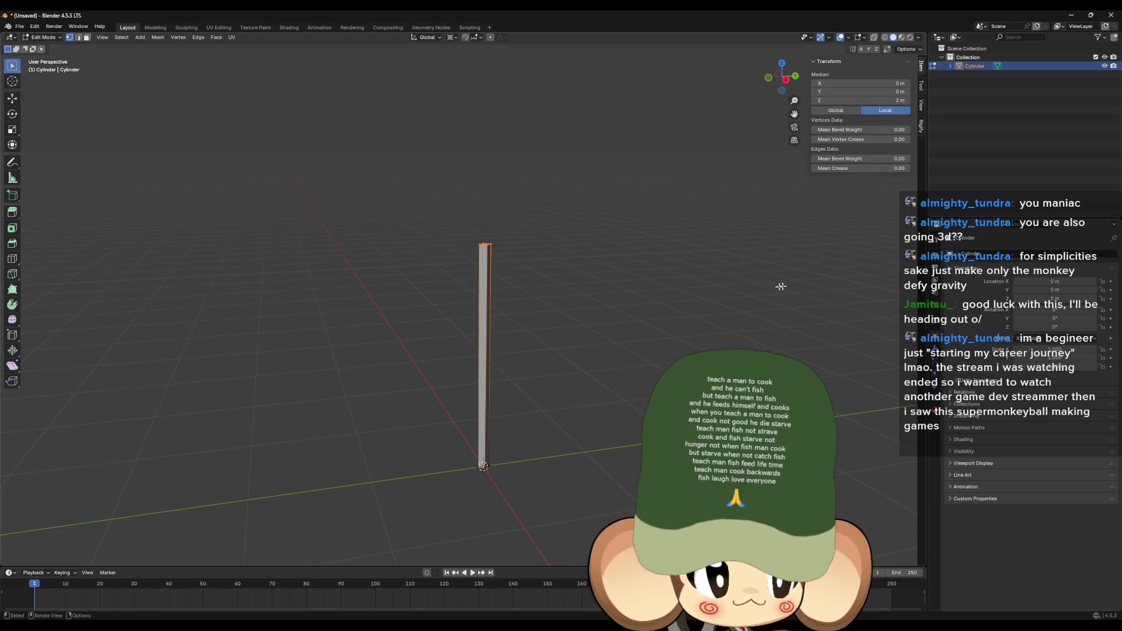
{"action": "left_click", "coordinate": [865, 101]}
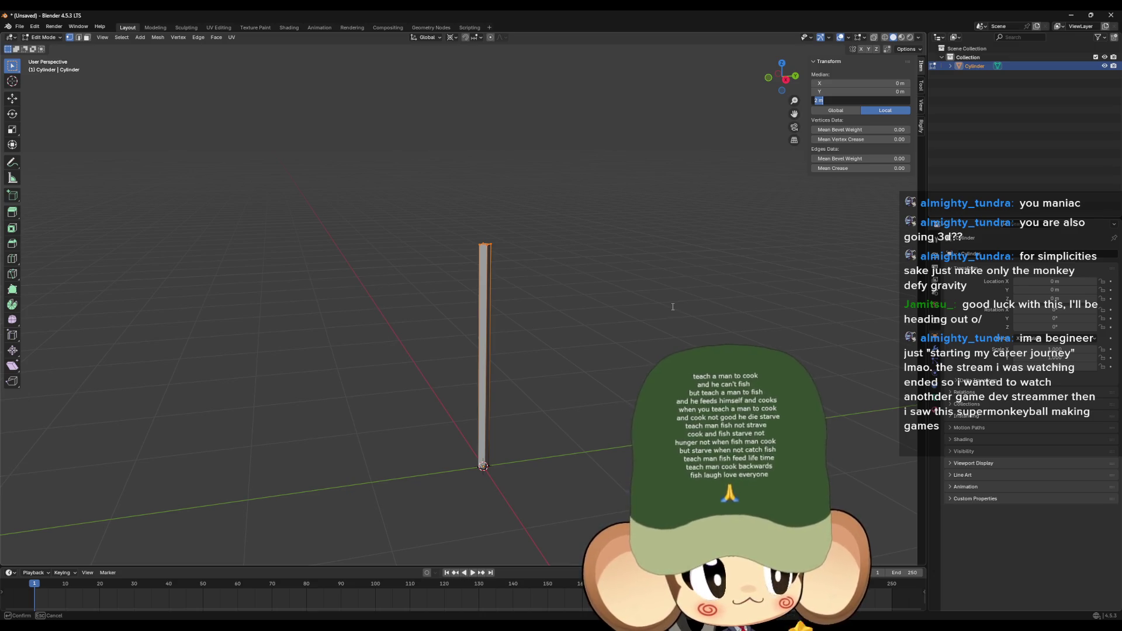
{"action": "type", "text": "1.5"}
{"action": "key", "text": "Return"}
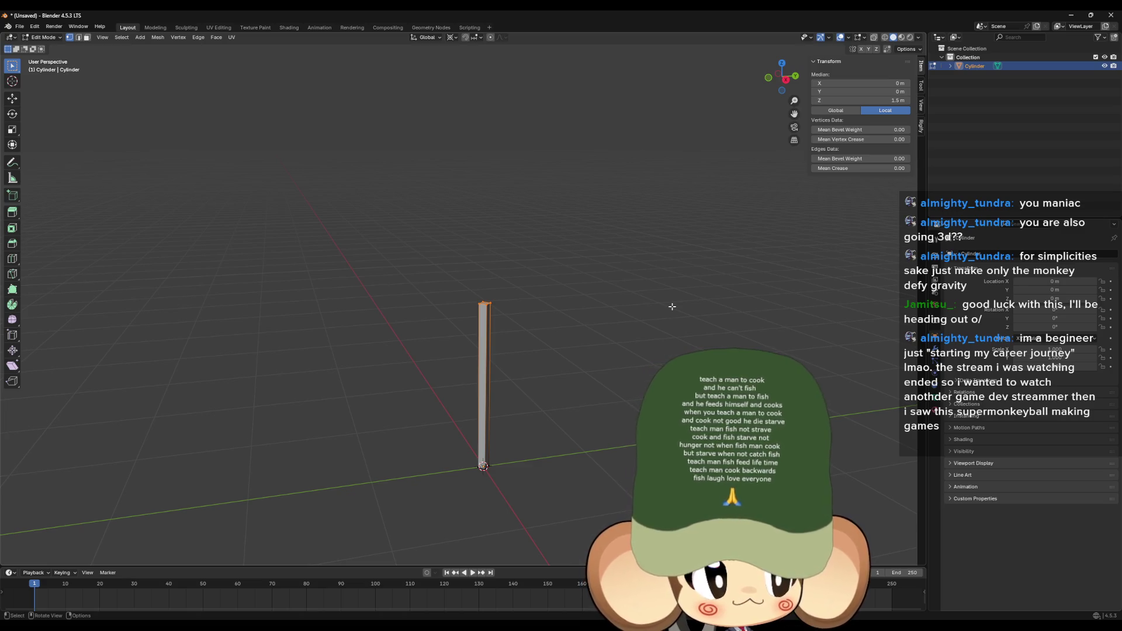
Step: Try scaling the whole cylinder's width by 0.5, then cancel the change
{"action": "mouse_move", "coordinate": [608, 377]}
{"action": "left_mouse_down"}
{"action": "mouse_move", "coordinate": [584, 362]}
{"action": "mouse_move", "coordinate": [565, 403]}
{"action": "left_mouse_up"}
{"action": "key", "text": "a"}
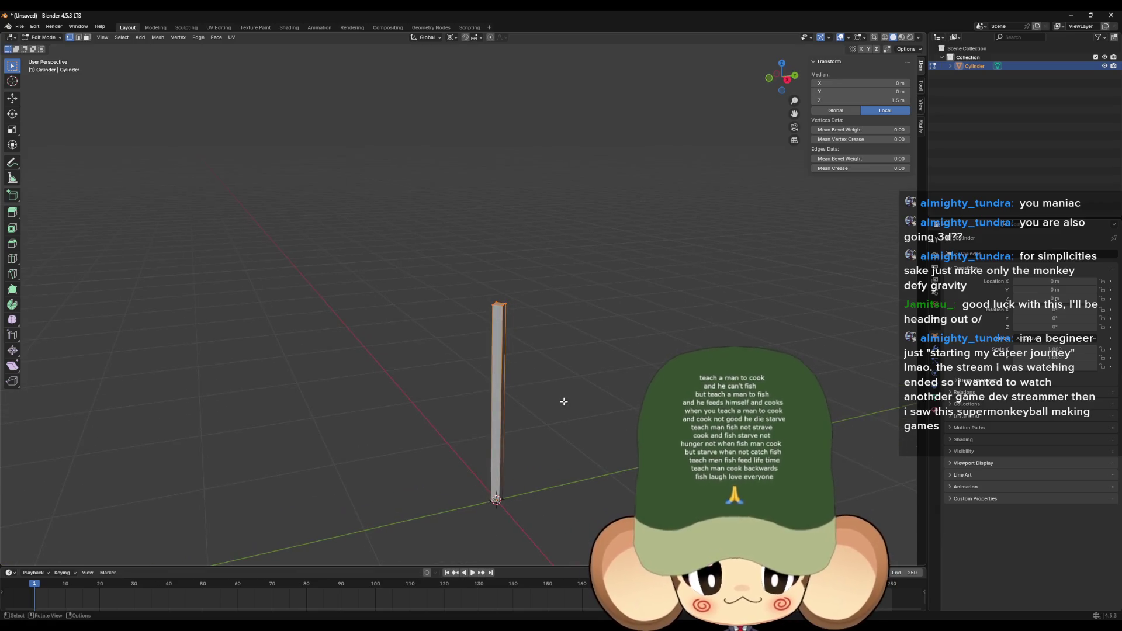
{"action": "key", "text": "s"}
{"action": "key", "text": "shift+z"}
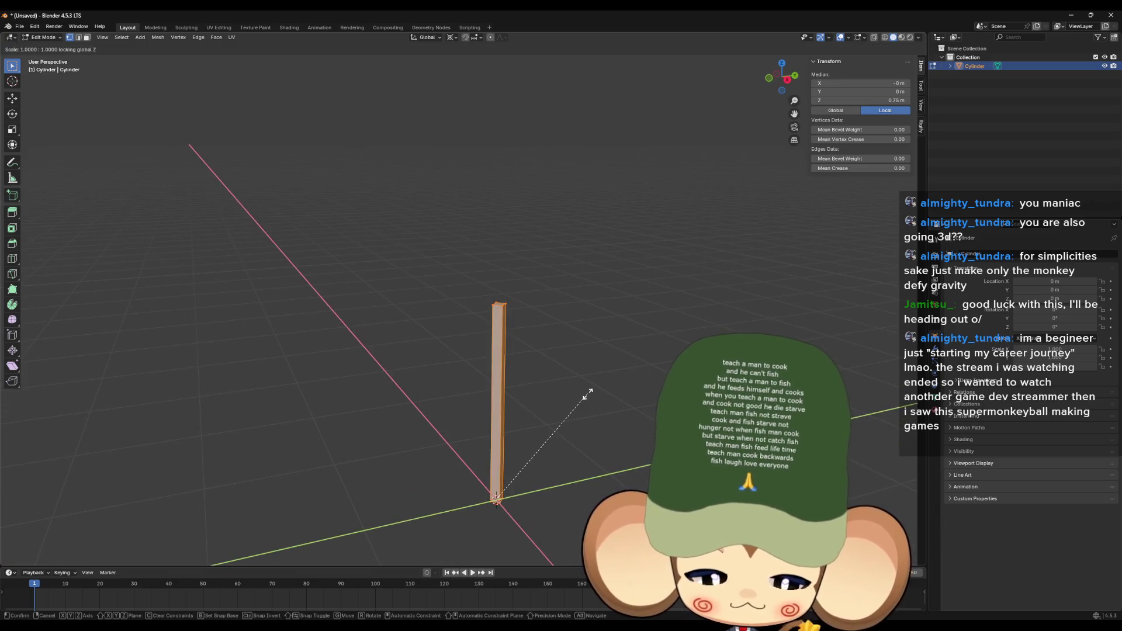
{"action": "type", "text": "0.5"}
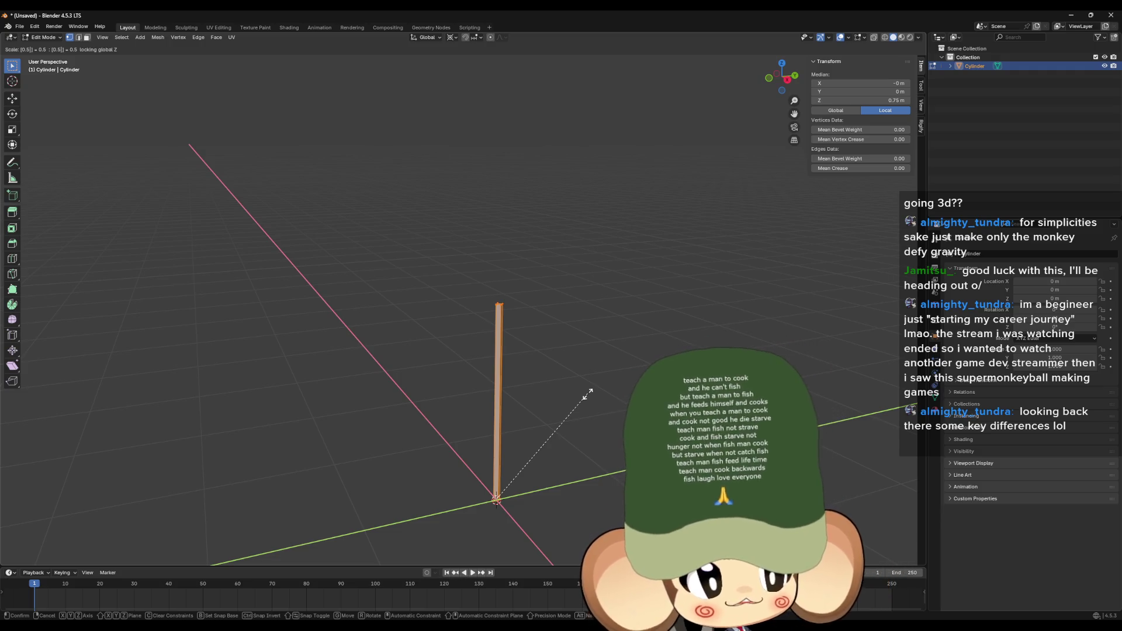
{"action": "key", "text": "BackSpace"}
{"action": "key", "text": "BackSpace"}
{"action": "key", "text": "BackSpace"}
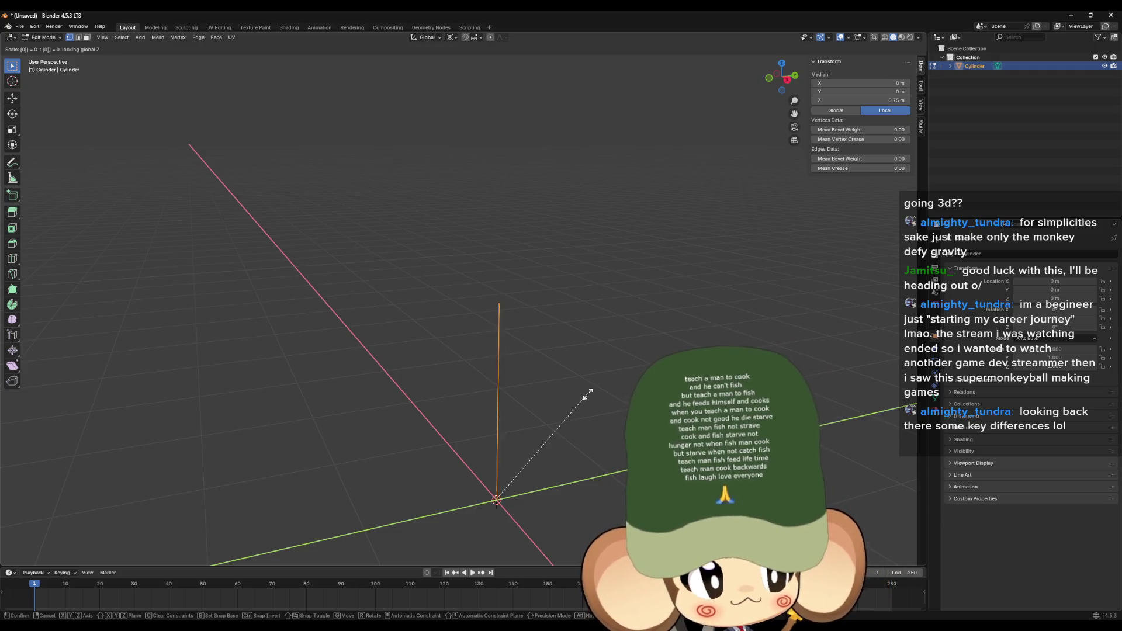
{"action": "key", "text": "Escape"}
Step: Raise only the cylinder's top straight up along Z to 2.5 m
{"action": "mouse_move", "coordinate": [588, 395]}
{"action": "left_mouse_down"}
{"action": "mouse_move", "coordinate": [569, 439]}
{"action": "mouse_move", "coordinate": [430, 259]}
{"action": "left_mouse_up"}
{"action": "left_click", "coordinate": [478, 304]}
{"action": "key", "text": "g"}
{"action": "key", "text": "z"}
{"action": "left_click", "coordinate": [572, 232]}
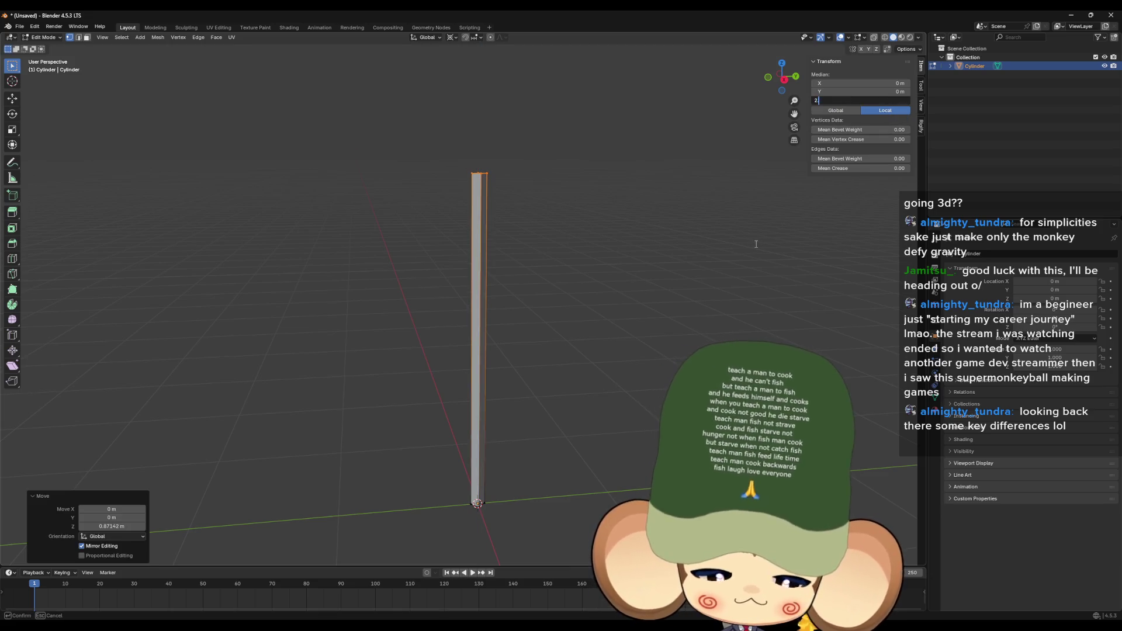
{"action": "type", "text": ".5"}
{"action": "key", "text": "Return"}
Step: Scale the whole pole down uniformly to 0.55 of its size
{"action": "mouse_move", "coordinate": [789, 288]}
{"action": "left_mouse_down"}
{"action": "mouse_move", "coordinate": [749, 345]}
{"action": "mouse_move", "coordinate": [680, 354]}
{"action": "left_mouse_up"}
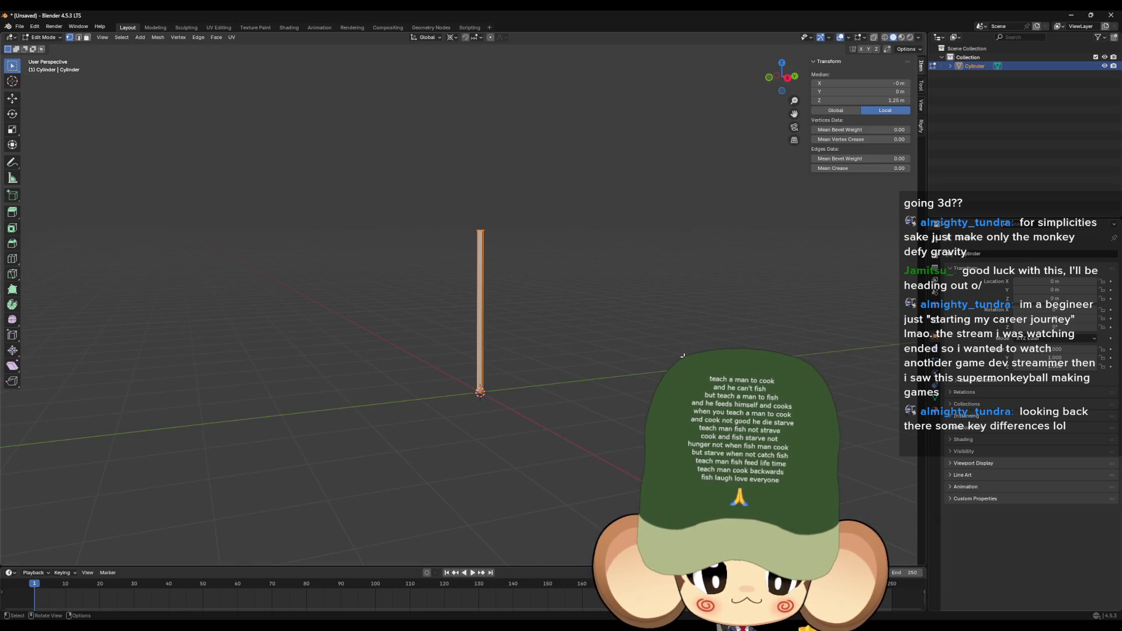
{"action": "key", "text": "s"}
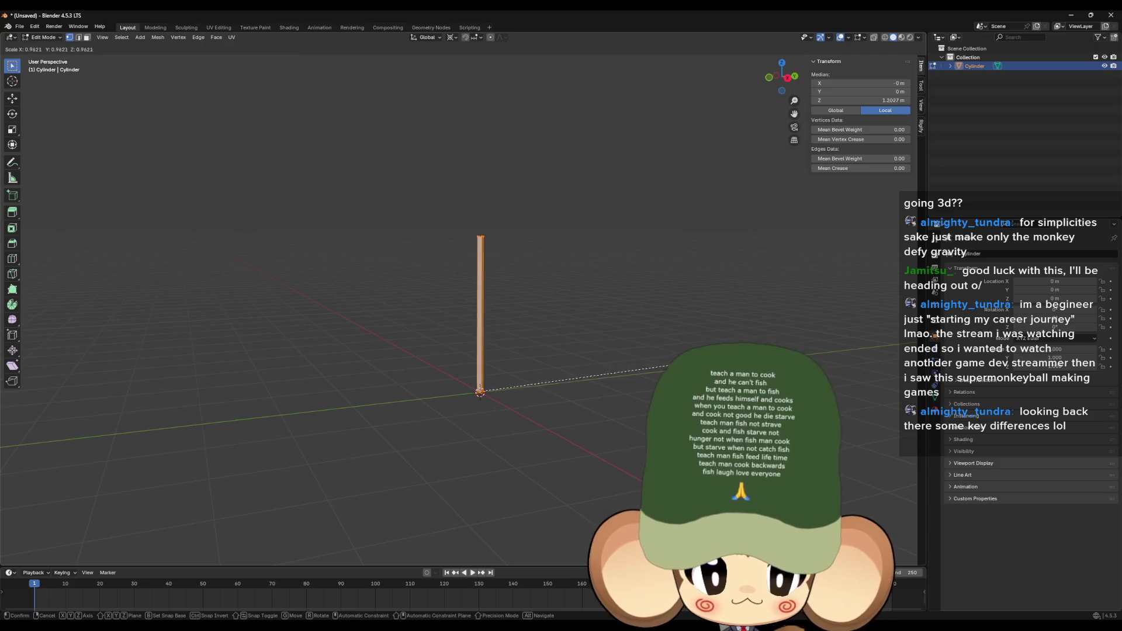
{"action": "left_click", "coordinate": [609, 384]}
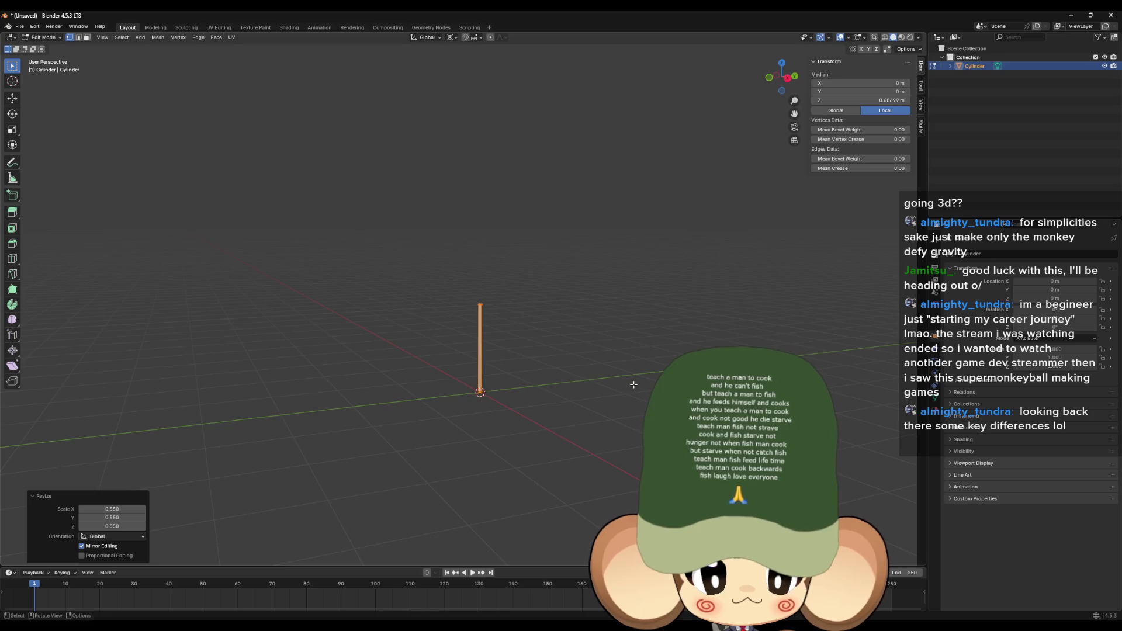
{"action": "left_click_drag", "start_coordinate": [635, 385], "coordinate": [616, 447]}
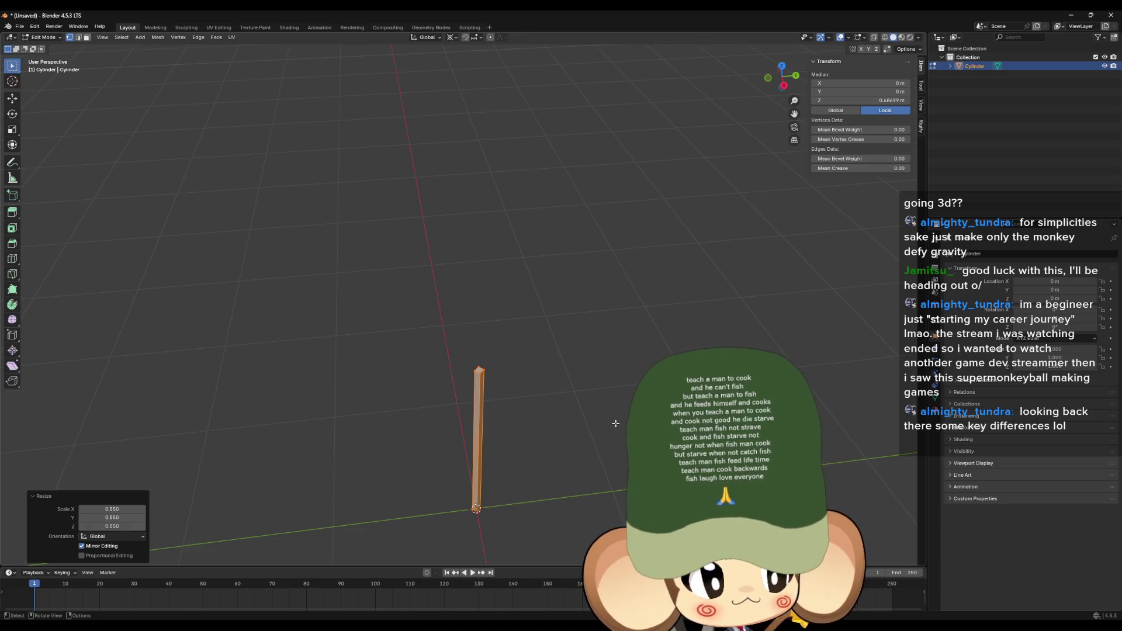
{"action": "mouse_move", "coordinate": [616, 423]}
{"action": "left_mouse_down"}
{"action": "mouse_move", "coordinate": [556, 350]}
{"action": "mouse_move", "coordinate": [133, 76]}
{"action": "left_mouse_up"}
{"action": "left_click", "coordinate": [24, 27]}
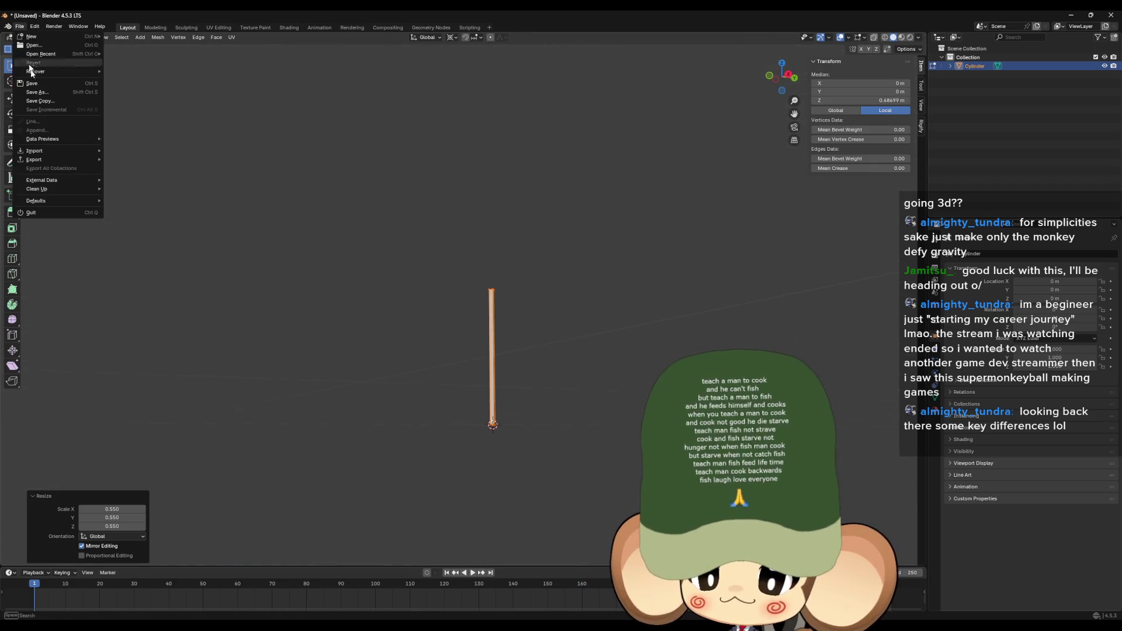
Step: Start an FBX export and create a new Fishing folder inside the 3d project folder
{"action": "mouse_move", "coordinate": [41, 160]}
{"action": "left_click", "coordinate": [130, 238]}
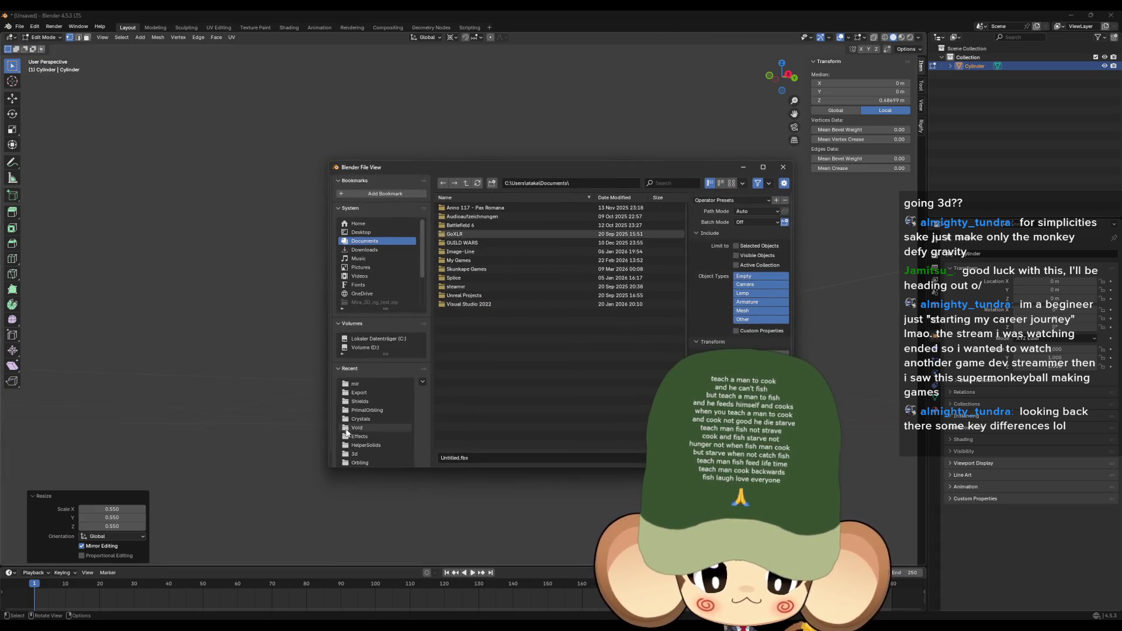
{"action": "scroll", "coordinate": [346, 433], "scroll_direction": "down", "scroll_amount": 1}
{"action": "left_click", "coordinate": [359, 443]}
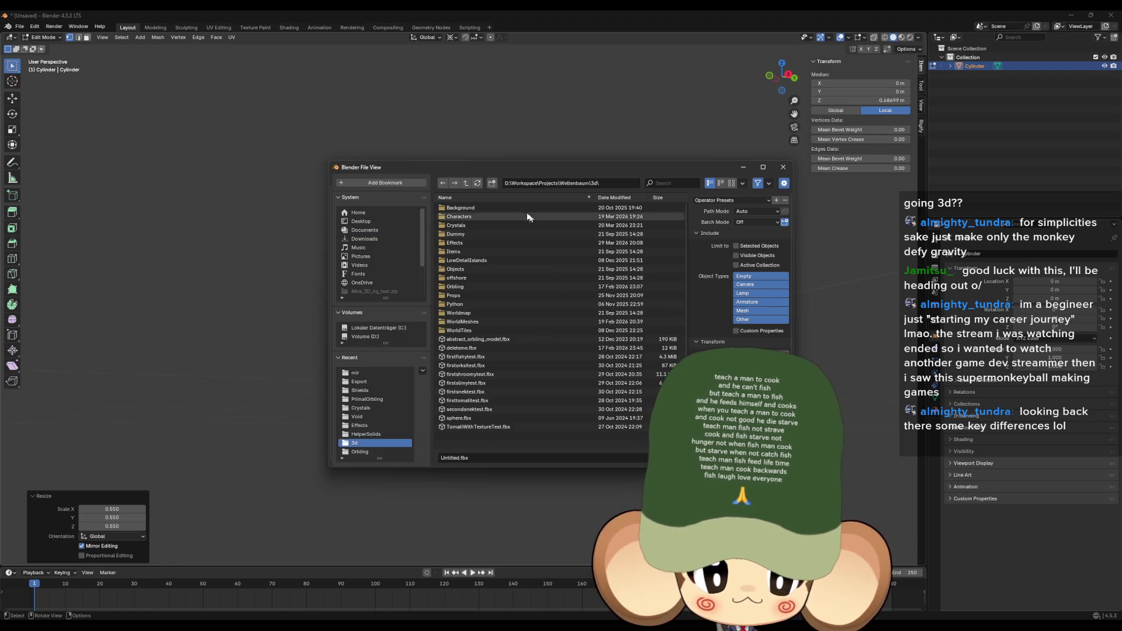
{"action": "right_click", "coordinate": [475, 446]}
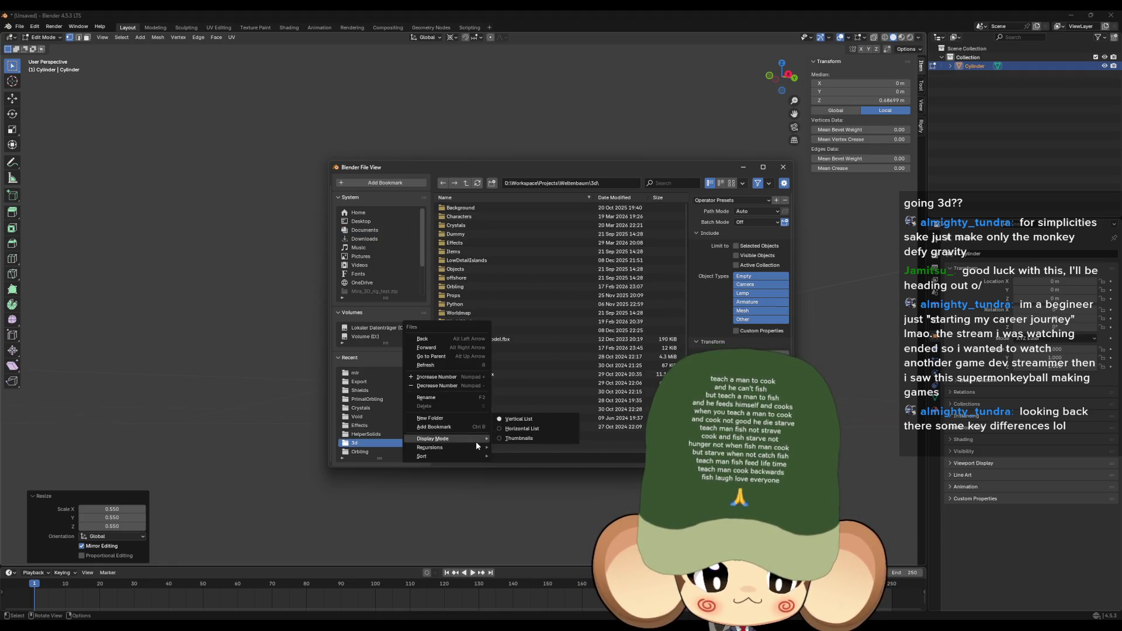
{"action": "left_click", "coordinate": [438, 419]}
{"action": "type", "text": "ishing"}
{"action": "key", "text": "Return"}
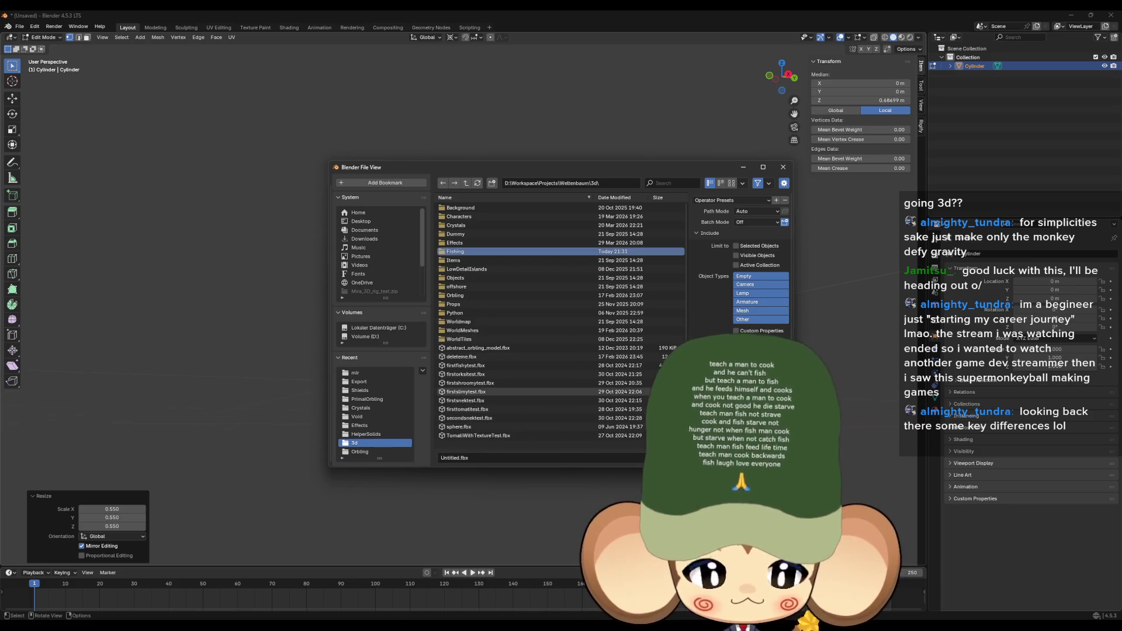
{"action": "left_click", "coordinate": [470, 251]}
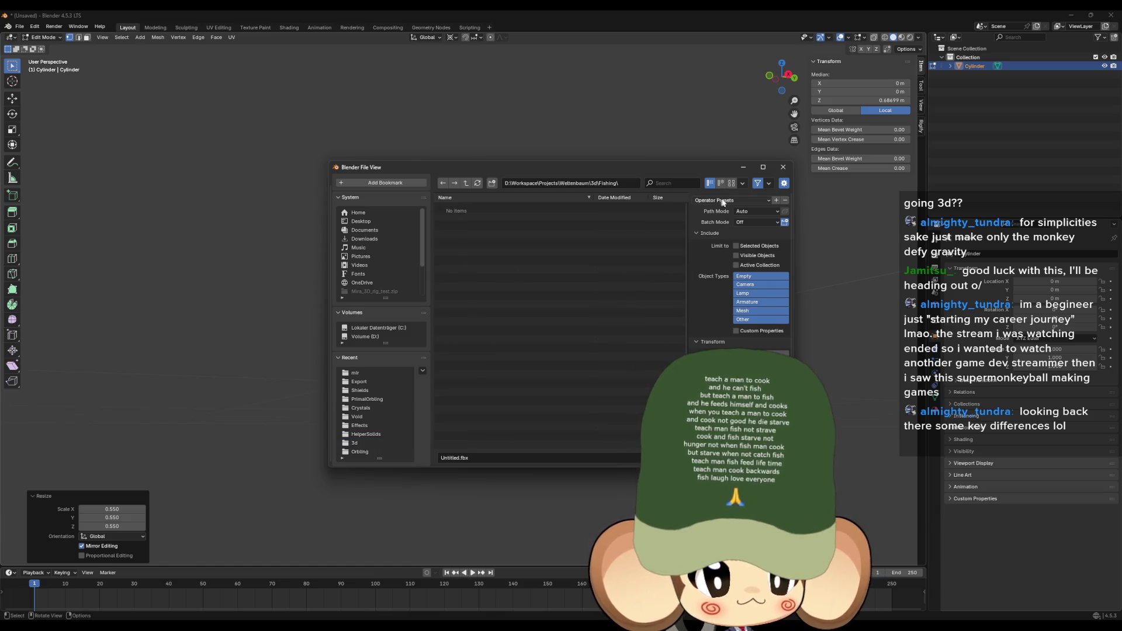
Step: Export only the selected mesh as SimpleFishingPole.fbx into the Fishing folder
{"action": "left_click", "coordinate": [761, 302]}
{"action": "left_click", "coordinate": [761, 310], "text": "shift"}
{"action": "left_click", "coordinate": [736, 246]}
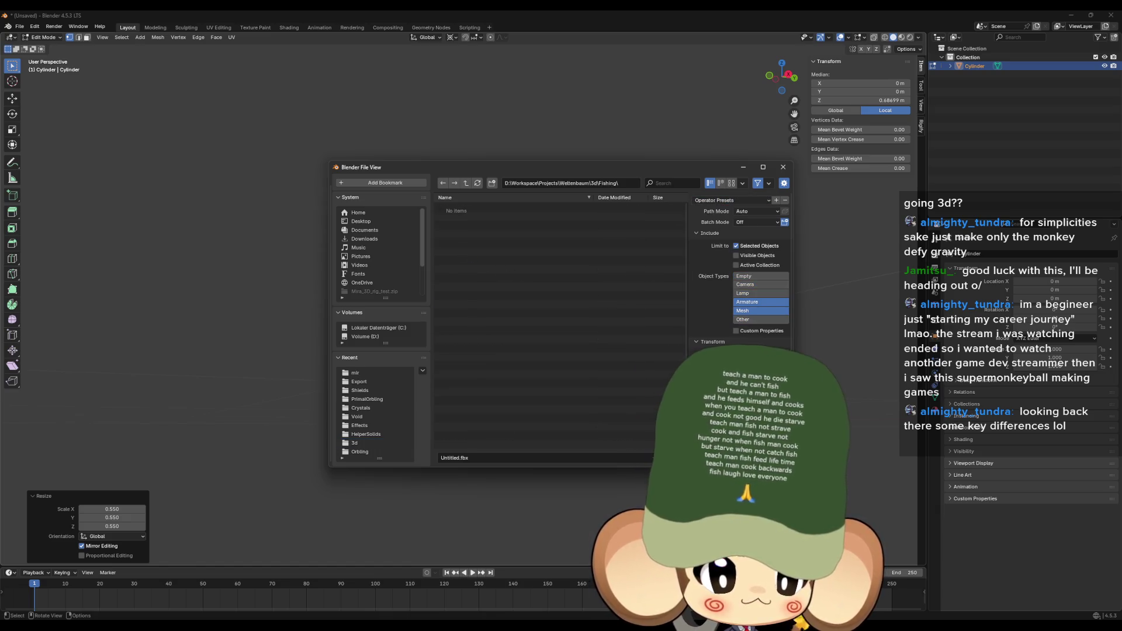
{"action": "left_click", "coordinate": [479, 458]}
{"action": "key", "text": "Home"}
{"action": "key", "text": "Delete"}
{"action": "key", "text": "Delete"}
{"action": "key", "text": "Delete"}
{"action": "key", "text": "Delete"}
{"action": "key", "text": "Delete"}
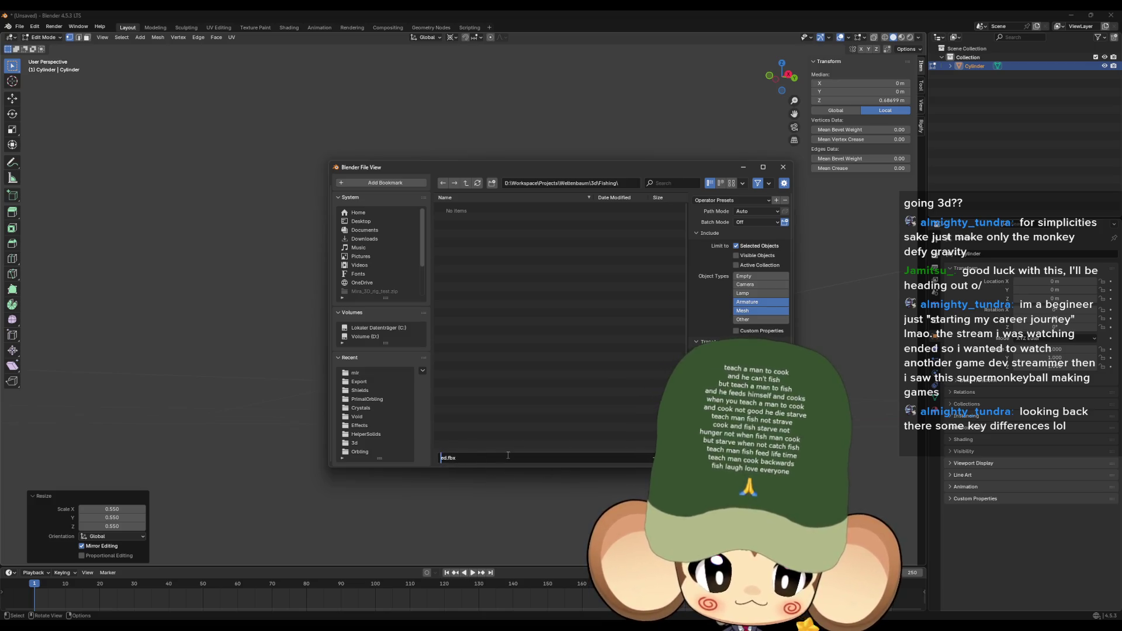
{"action": "type", "text": "Simple"}
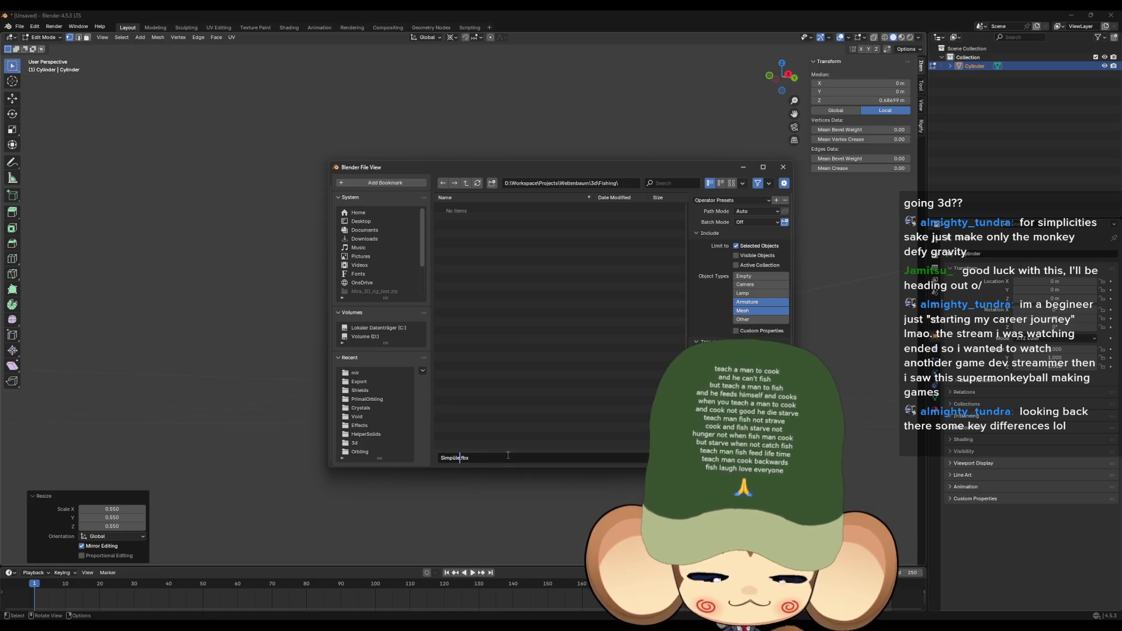
{"action": "type", "text": "le"}
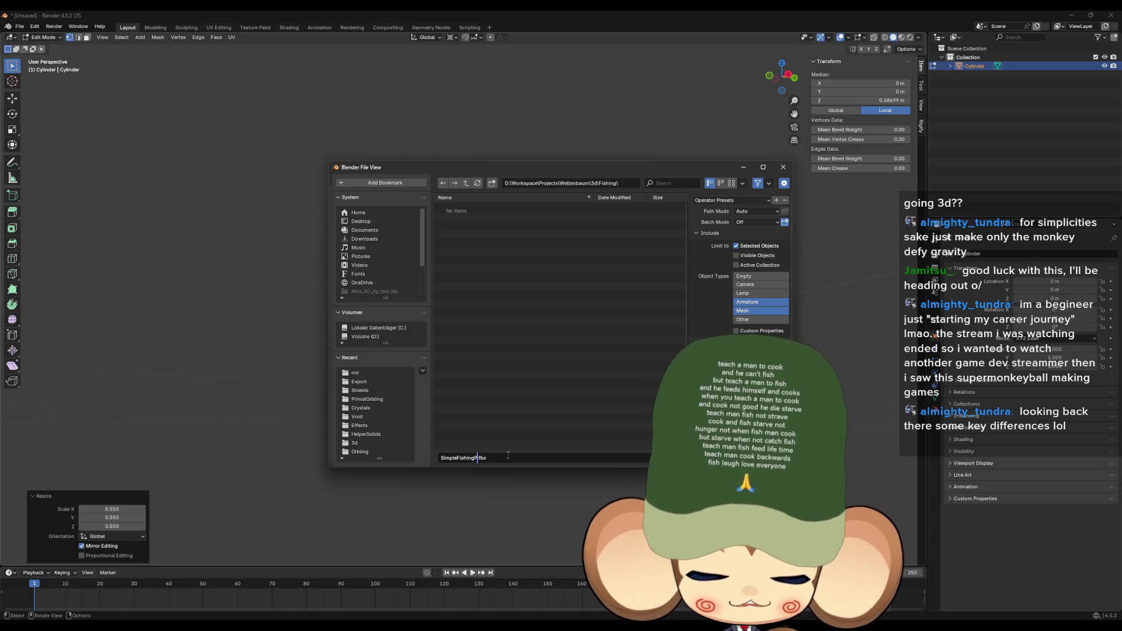
{"action": "type", "text": "ingPole"}
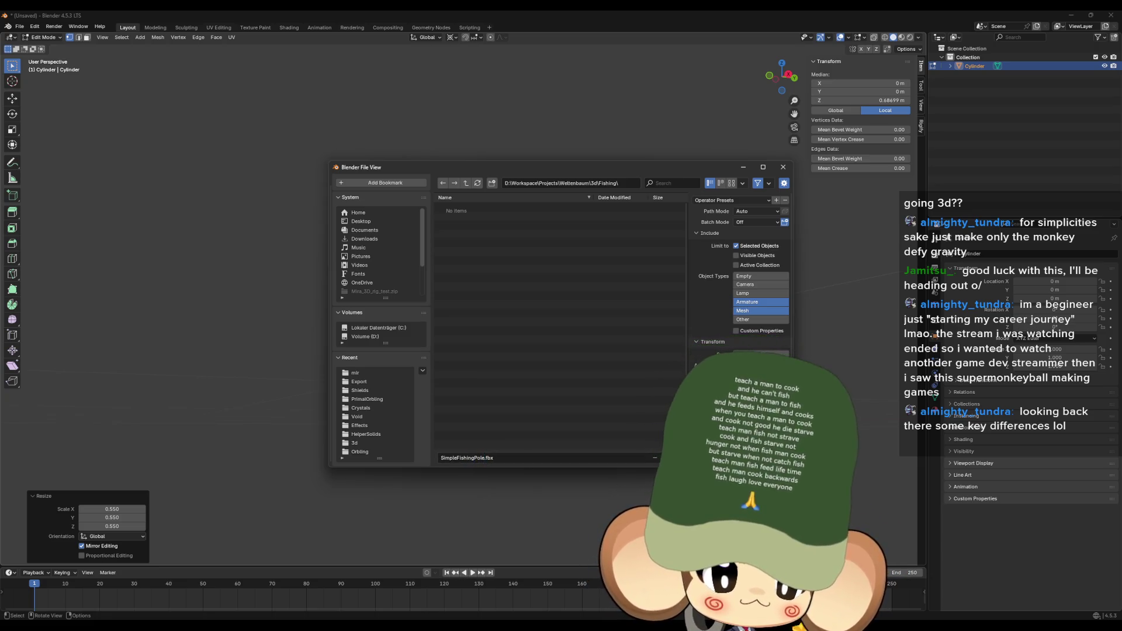
{"action": "key", "text": "Return"}
{"action": "left_click", "coordinate": [1068, 14]}
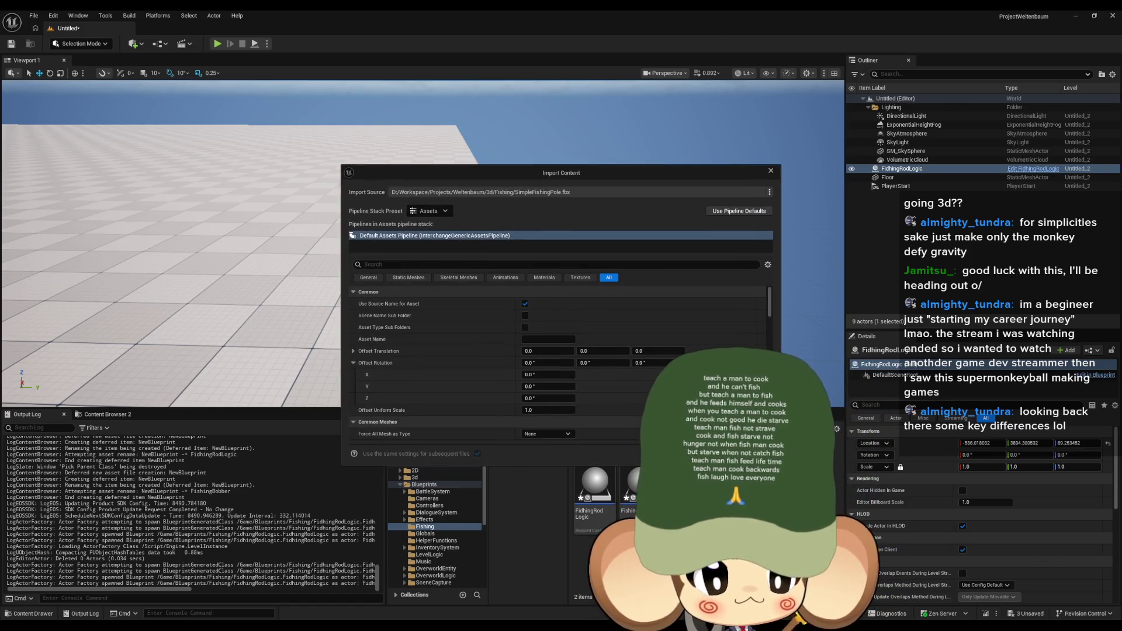
Step: Confirm the SimpleFishingPole import, then delete the placed pole actor from the level
{"action": "key", "text": "Return"}
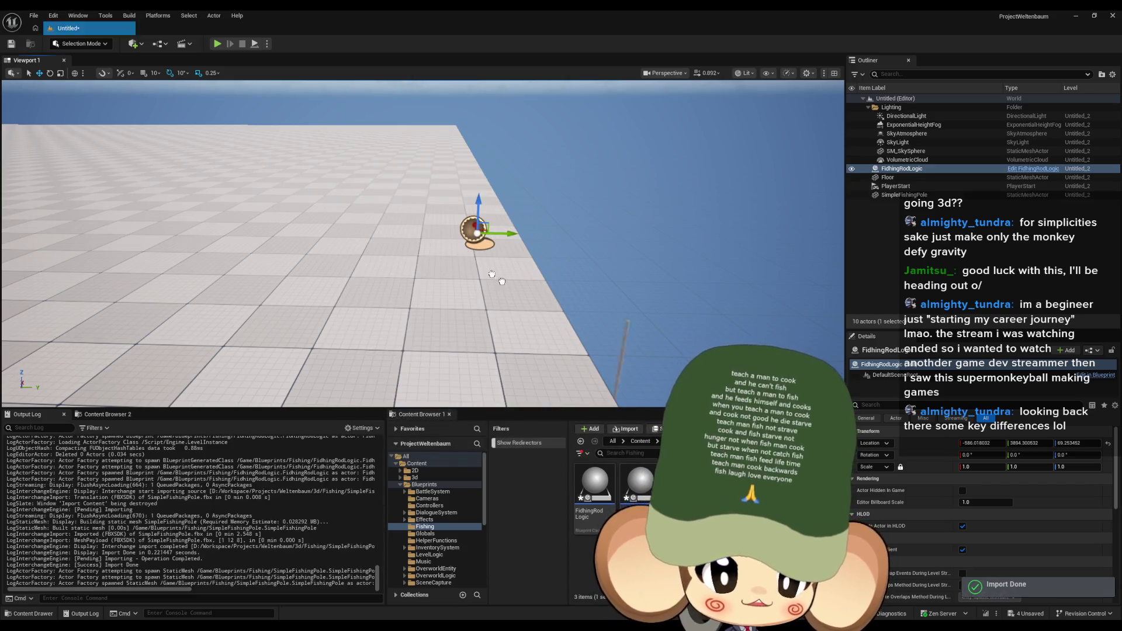
{"action": "left_click_drag", "start_coordinate": [512, 289], "coordinate": [512, 252]}
{"action": "left_click_drag", "start_coordinate": [529, 344], "coordinate": [529, 389]}
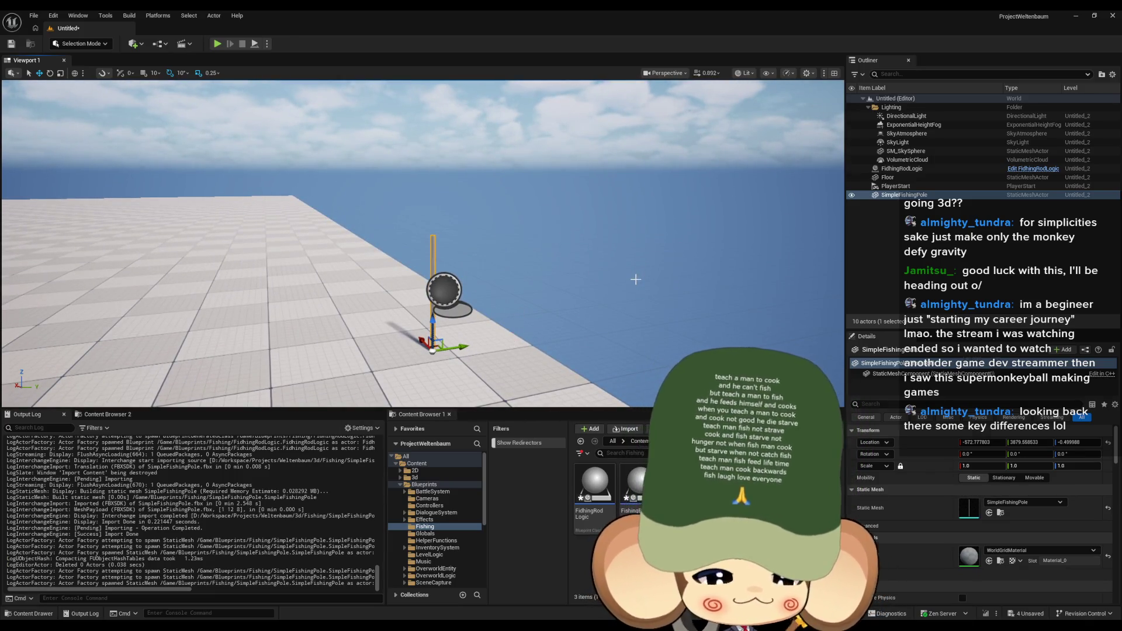
{"action": "key", "text": "Delete"}
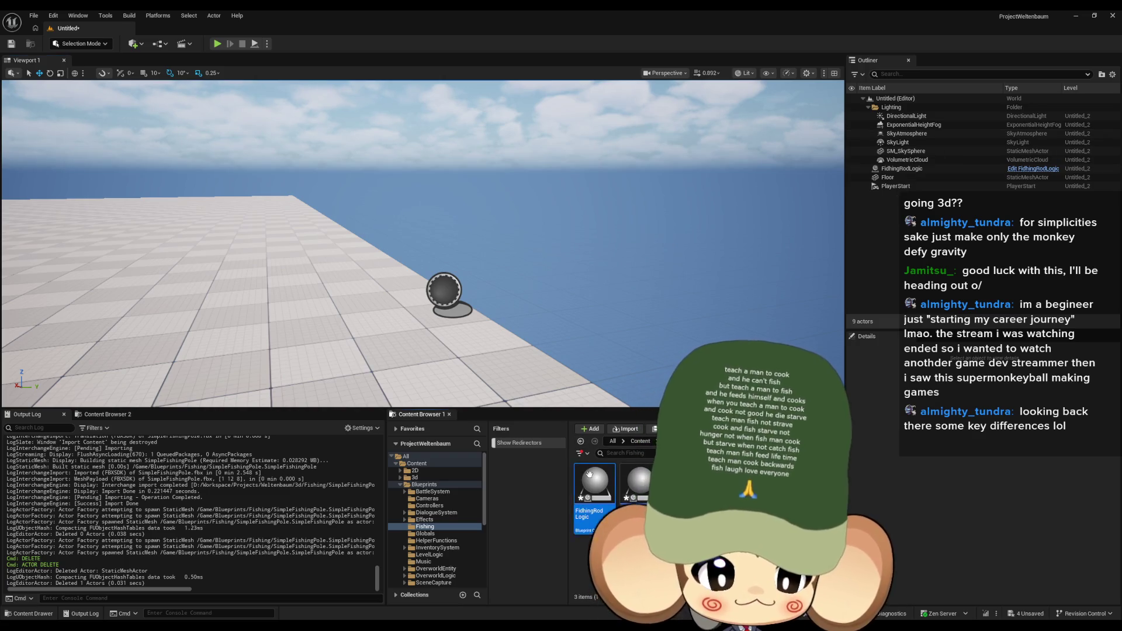
Step: Add a Static Mesh component to FidhingRodLogic and assign it the SimpleFishingPole mesh
{"action": "double_click", "coordinate": [589, 474]}
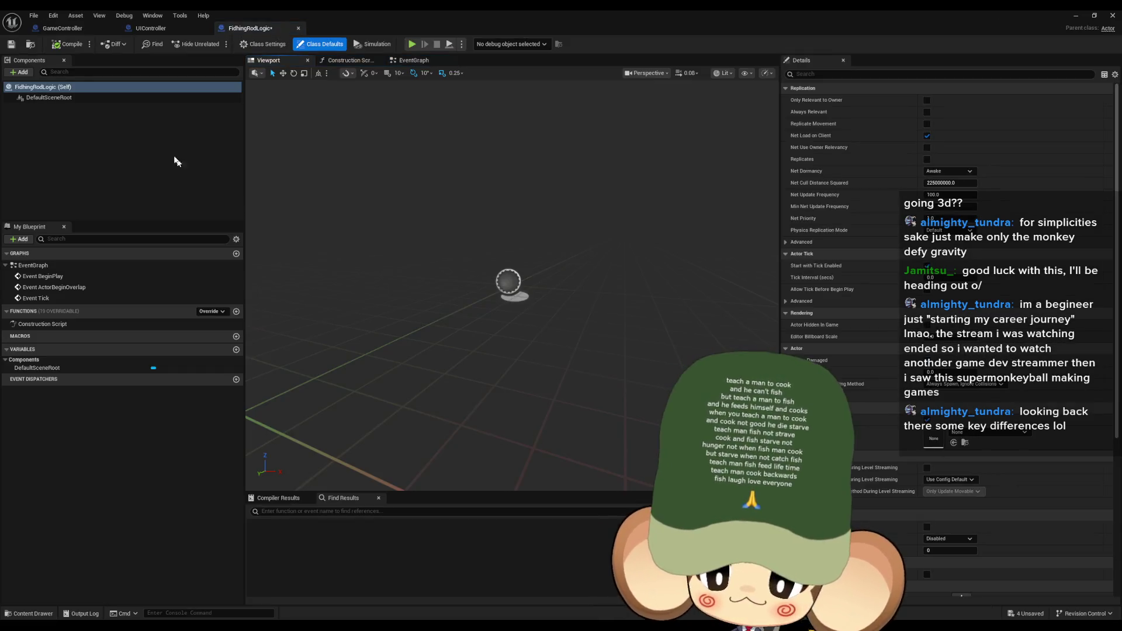
{"action": "left_click", "coordinate": [19, 72]}
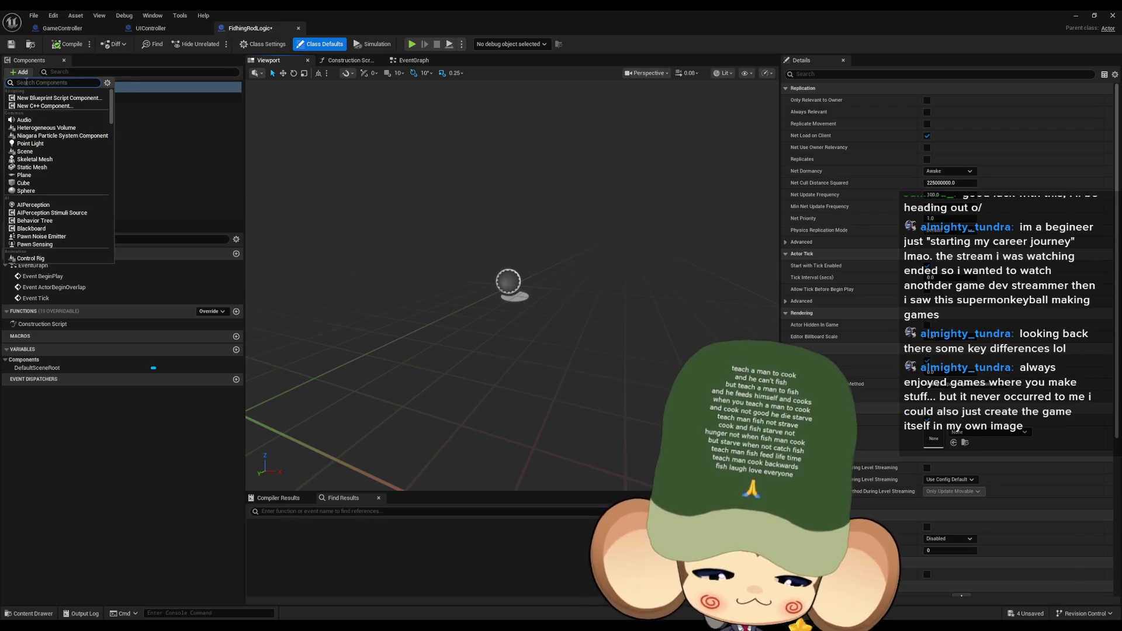
{"action": "type", "text": "stat"}
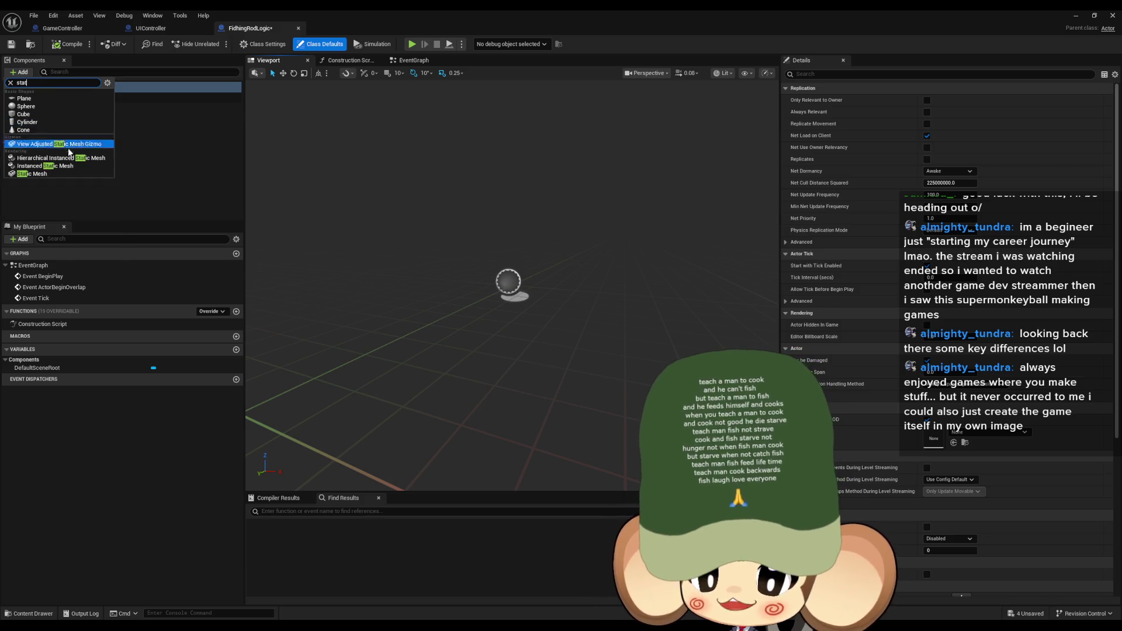
{"action": "left_click", "coordinate": [35, 173]}
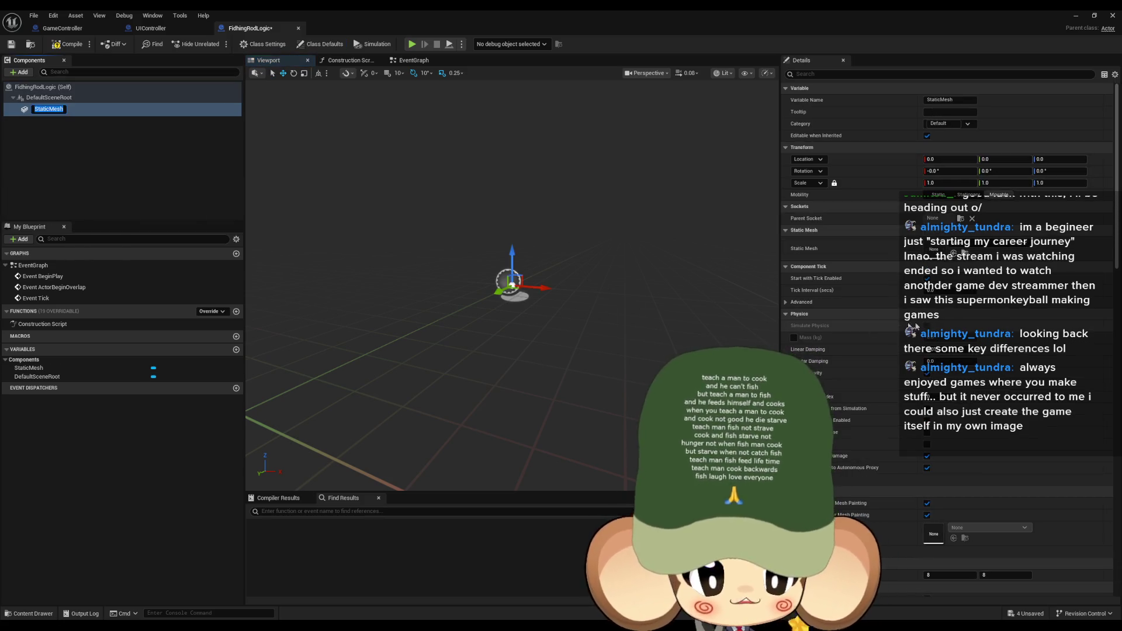
{"action": "left_click", "coordinate": [996, 250]}
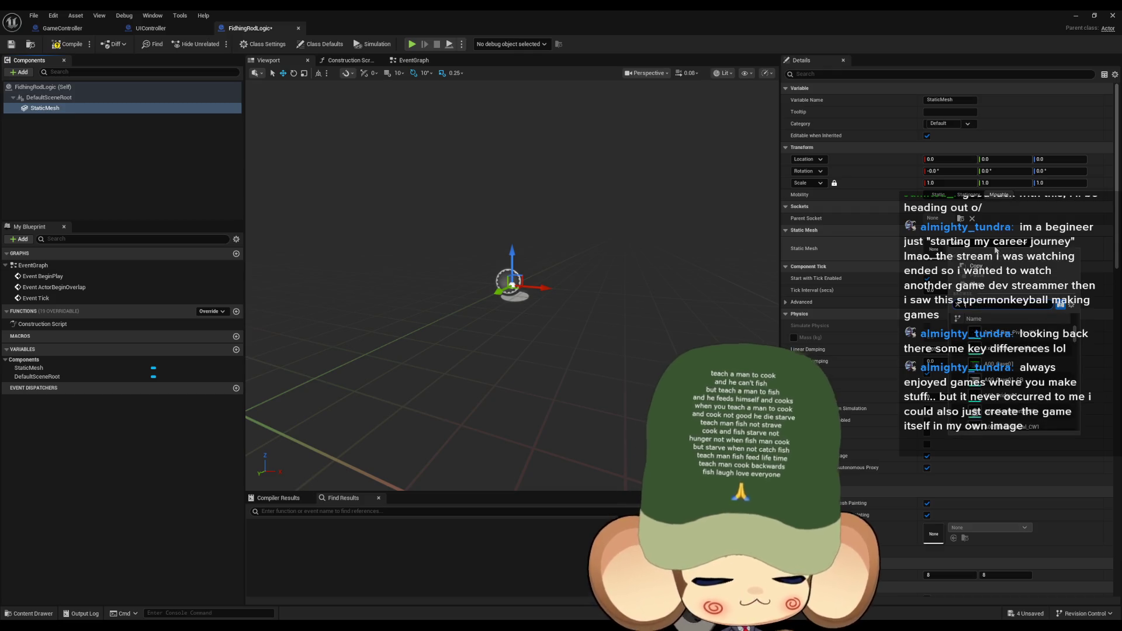
{"action": "left_click", "coordinate": [1037, 332]}
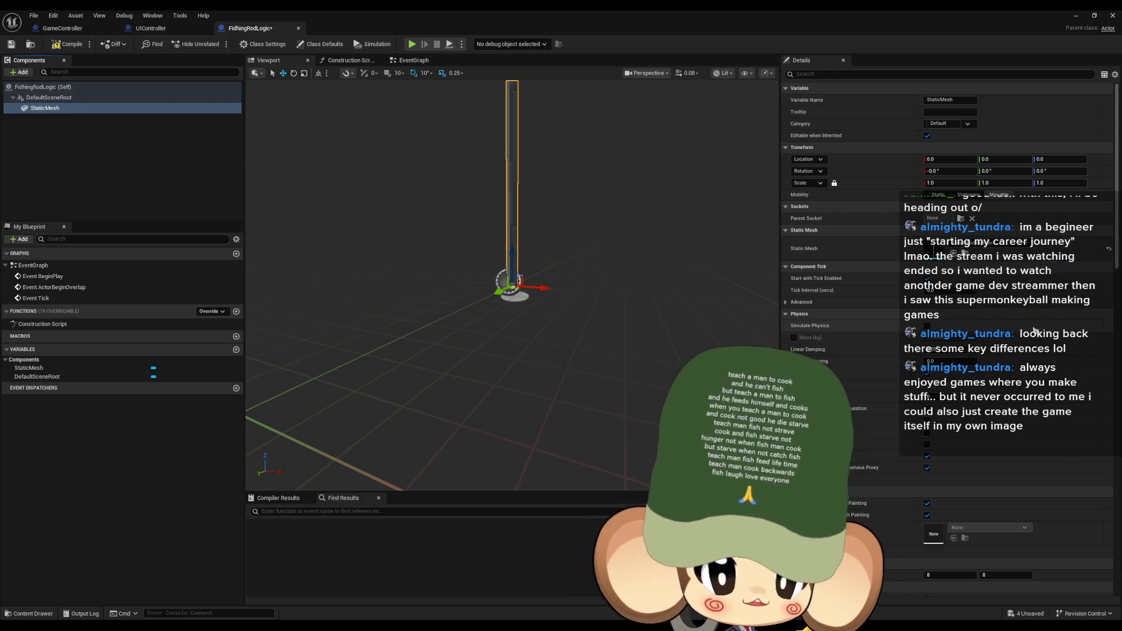
{"action": "double_click", "coordinate": [769, 23]}
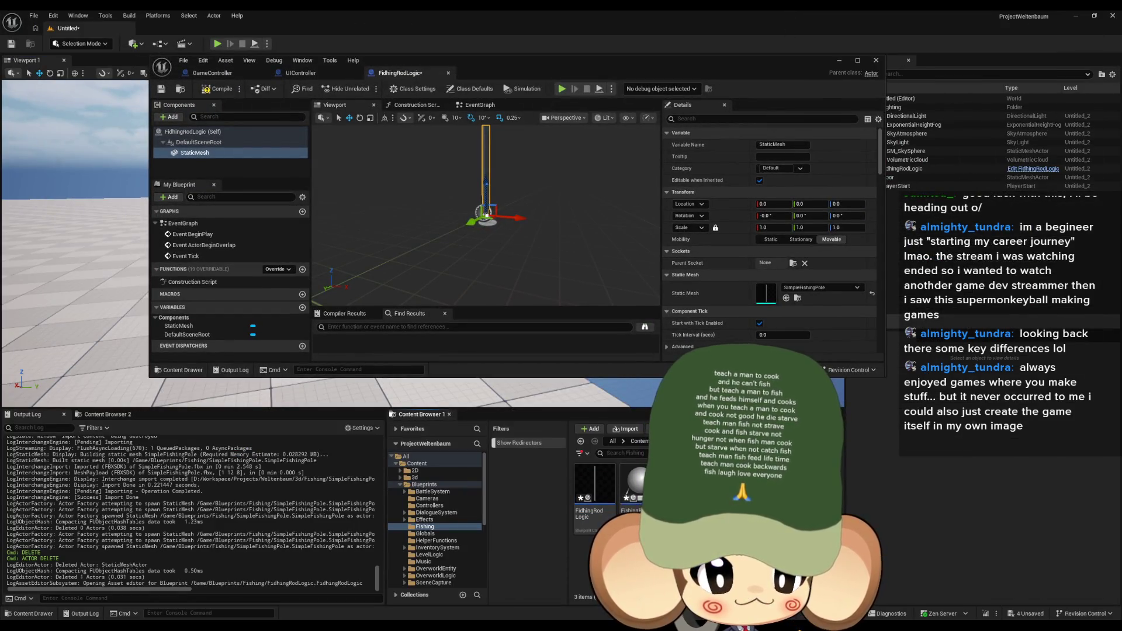
Step: Set the SimpleFishingPole mesh's Collision Presets to NoCollision and save the asset
{"action": "double_click", "coordinate": [766, 293]}
{"action": "scroll", "coordinate": [743, 257], "scroll_direction": "down", "scroll_amount": 10}
{"action": "scroll", "coordinate": [748, 295], "scroll_direction": "down", "scroll_amount": 5}
{"action": "left_click", "coordinate": [667, 166]}
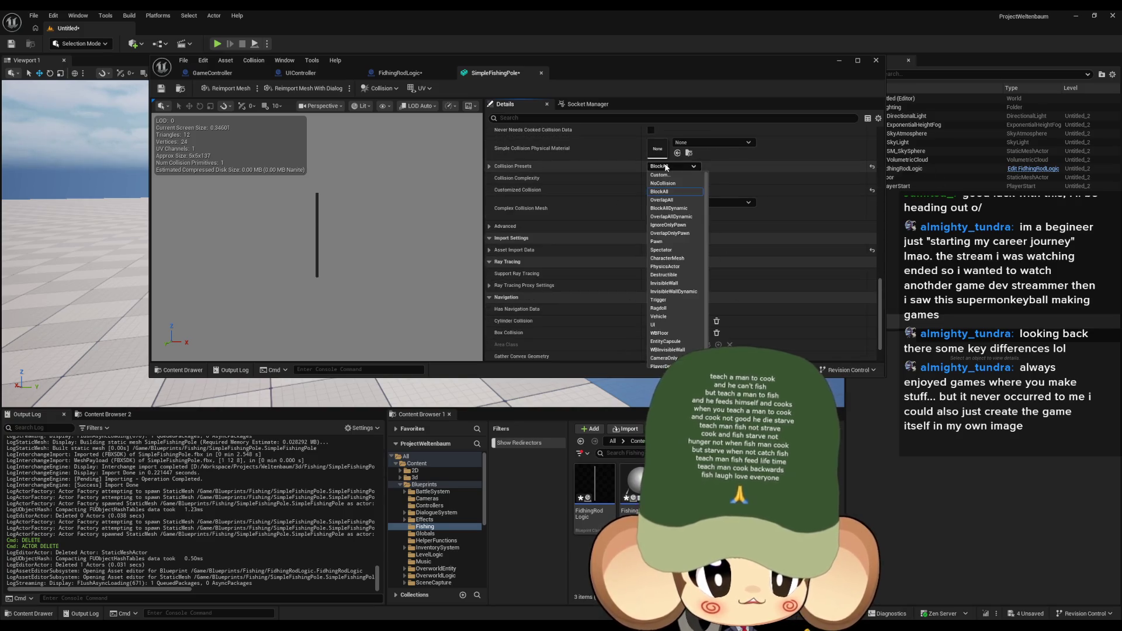
{"action": "left_click", "coordinate": [663, 183]}
{"action": "left_click", "coordinate": [162, 88]}
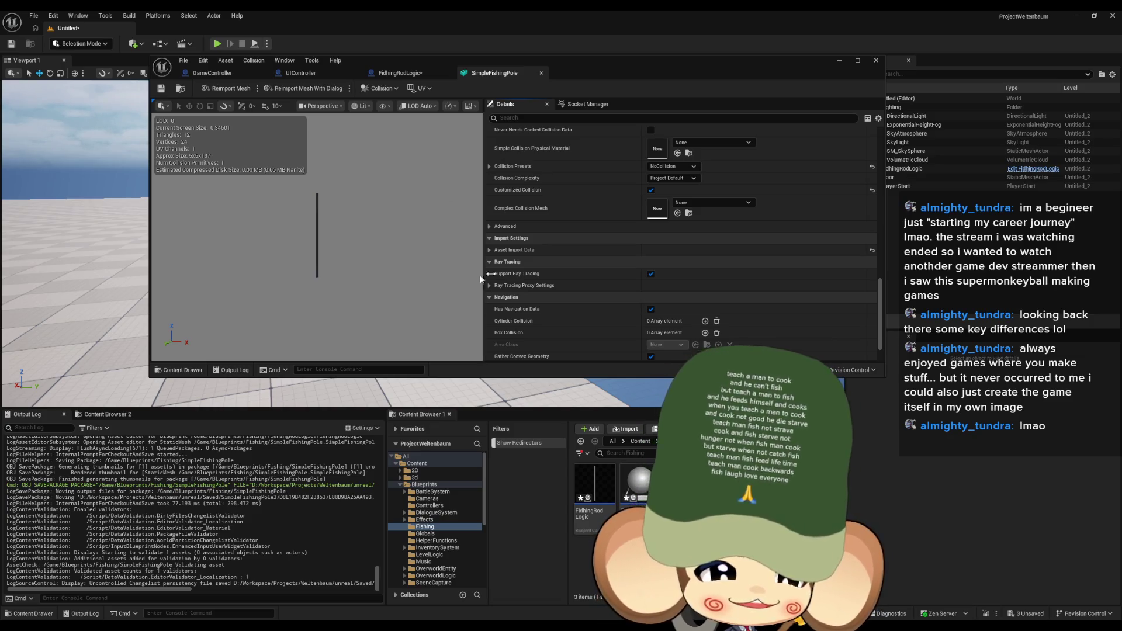
{"action": "left_click", "coordinate": [841, 61]}
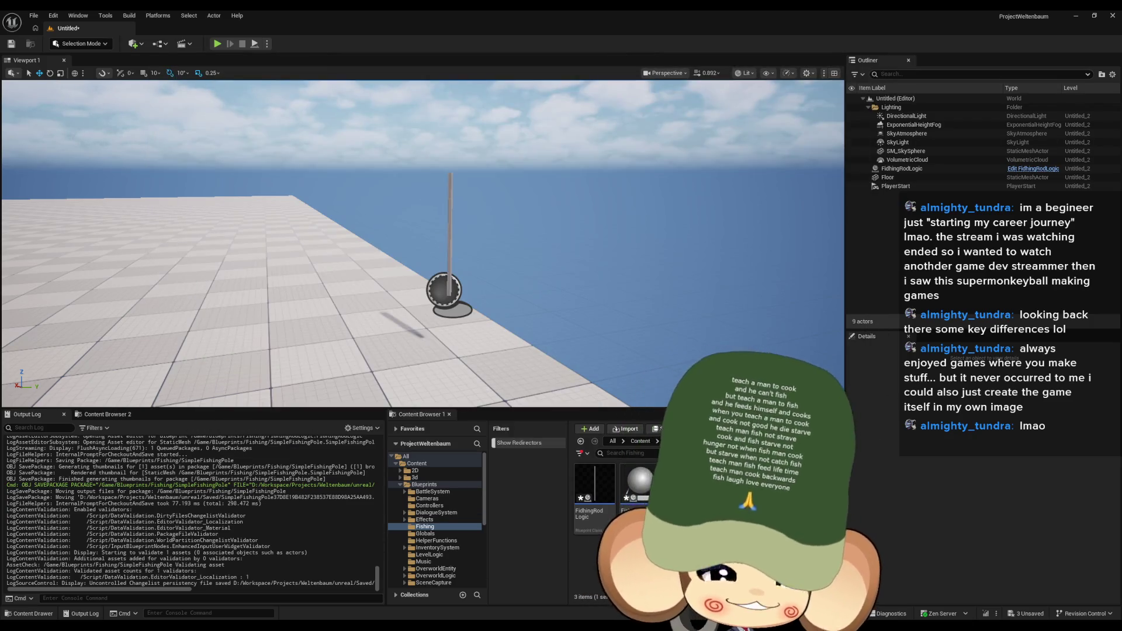
{"action": "left_click", "coordinate": [449, 194]}
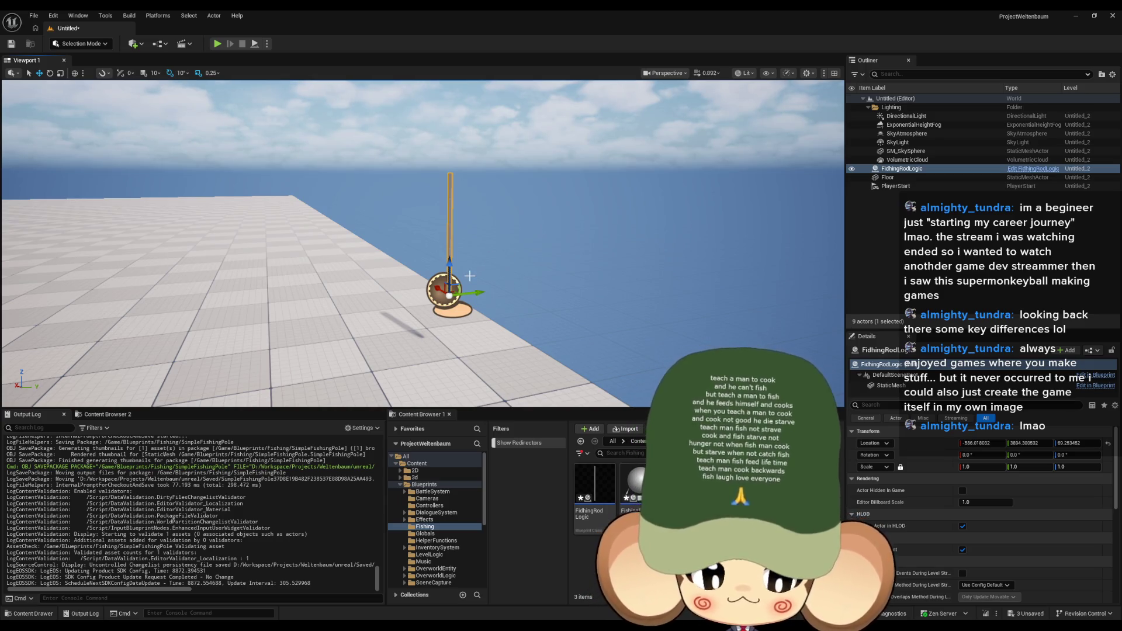
{"action": "mouse_move", "coordinate": [476, 264]}
{"action": "left_mouse_down"}
{"action": "mouse_move", "coordinate": [507, 300]}
{"action": "mouse_move", "coordinate": [414, 297]}
{"action": "left_mouse_up"}
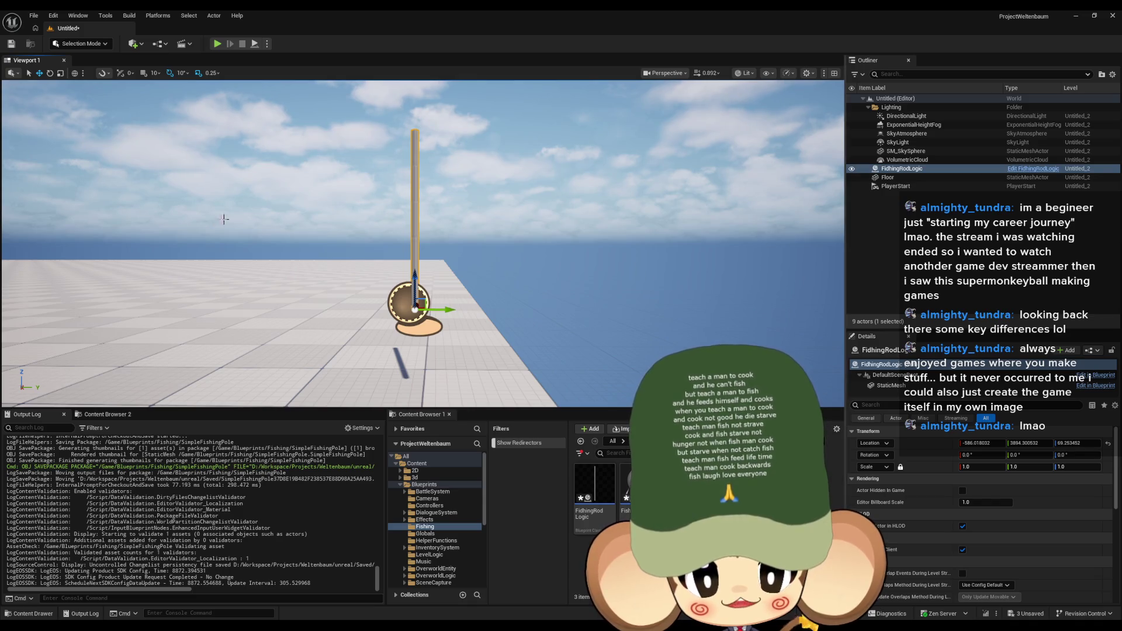
{"action": "scroll", "coordinate": [436, 208], "scroll_direction": "down", "scroll_amount": 5}
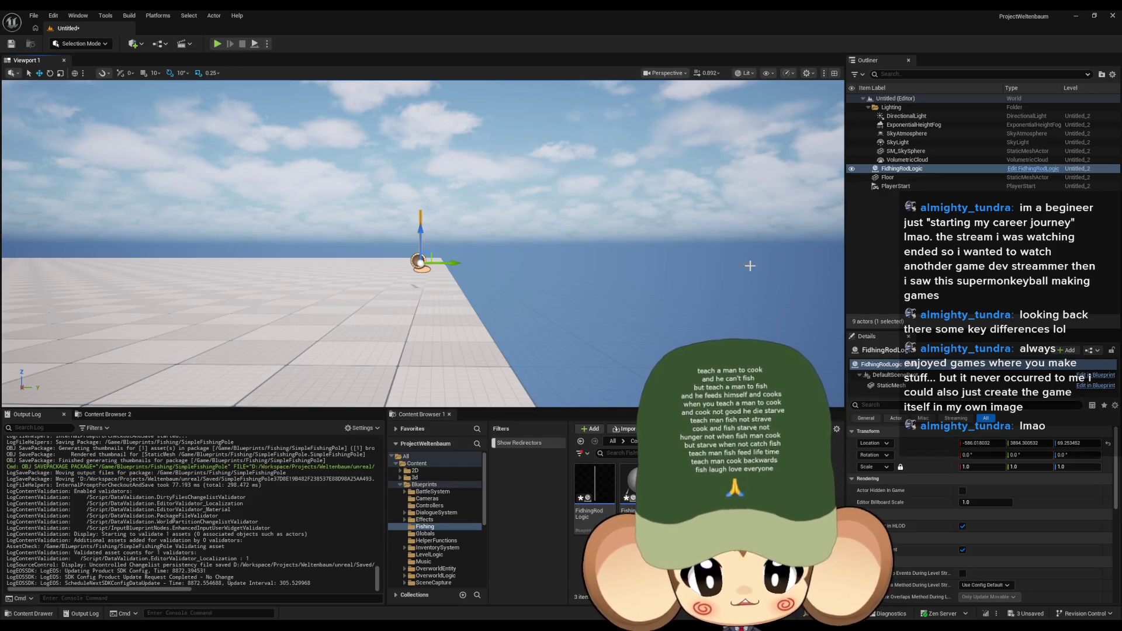
{"action": "scroll", "coordinate": [541, 250], "scroll_direction": "up", "scroll_amount": 6}
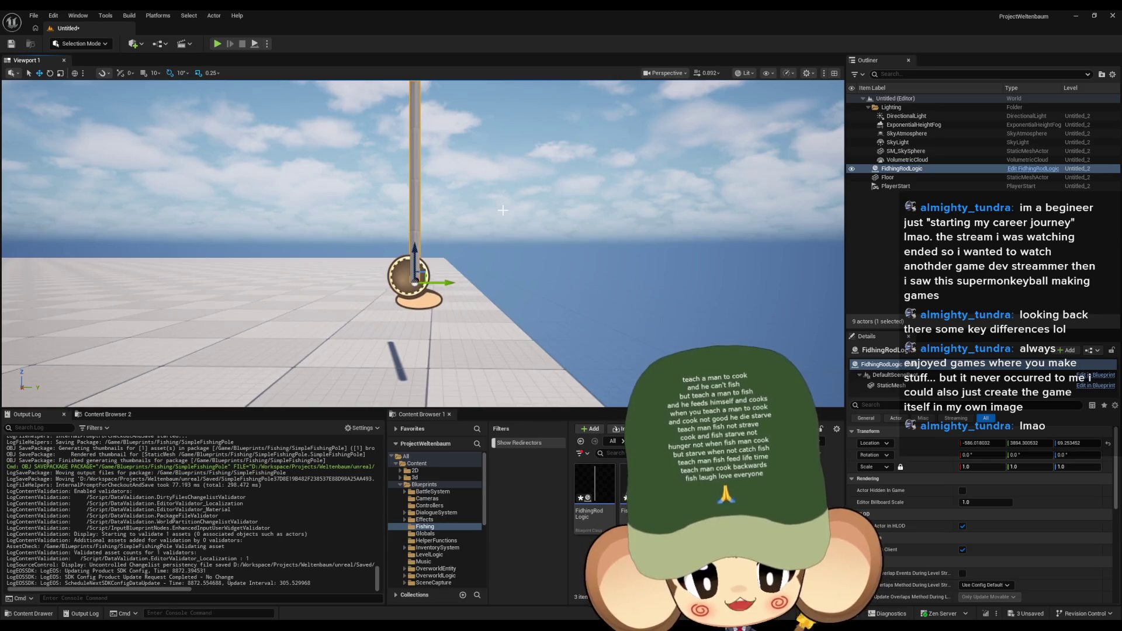
{"action": "scroll", "coordinate": [450, 205], "scroll_direction": "down", "scroll_amount": 3}
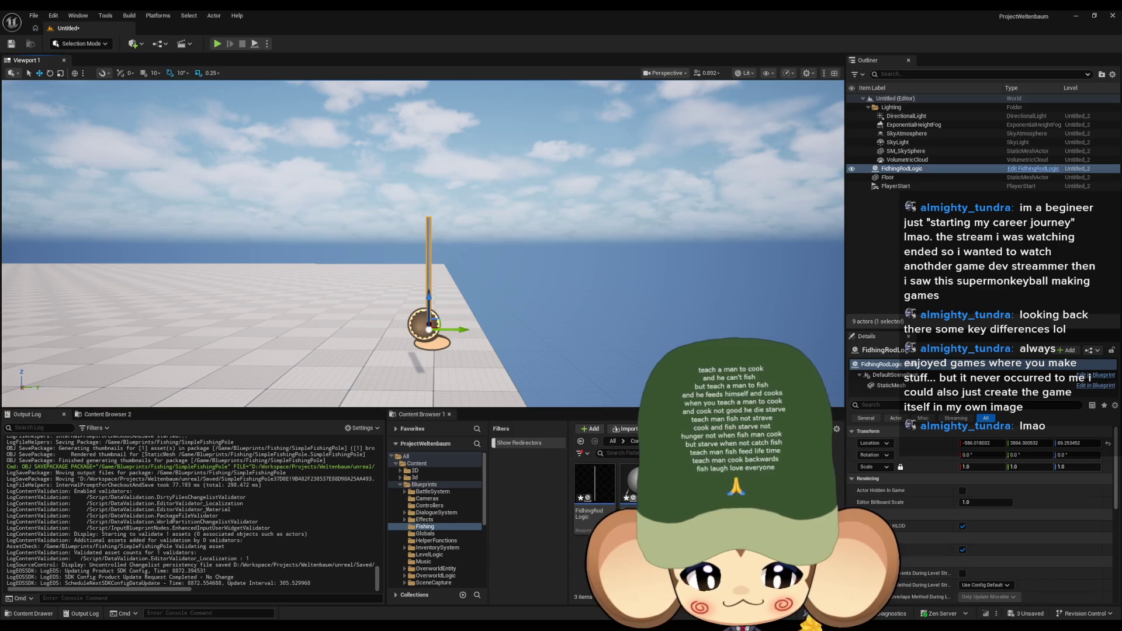
{"action": "mouse_move", "coordinate": [460, 630]}
{"action": "left_click", "coordinate": [561, 591]}
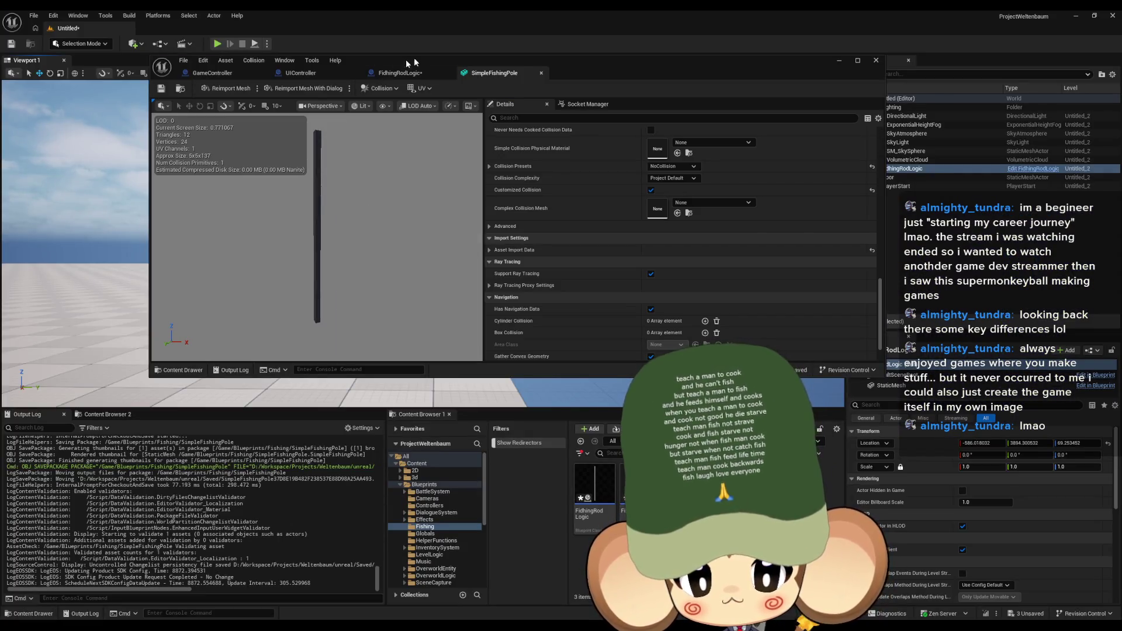
Step: Add a Scene component to FidhingRodLogic and move it up to the pole's tip
{"action": "left_click", "coordinate": [419, 74]}
{"action": "mouse_move", "coordinate": [485, 234]}
{"action": "left_mouse_down"}
{"action": "mouse_move", "coordinate": [462, 205]}
{"action": "mouse_move", "coordinate": [485, 233]}
{"action": "mouse_move", "coordinate": [429, 220]}
{"action": "left_mouse_up"}
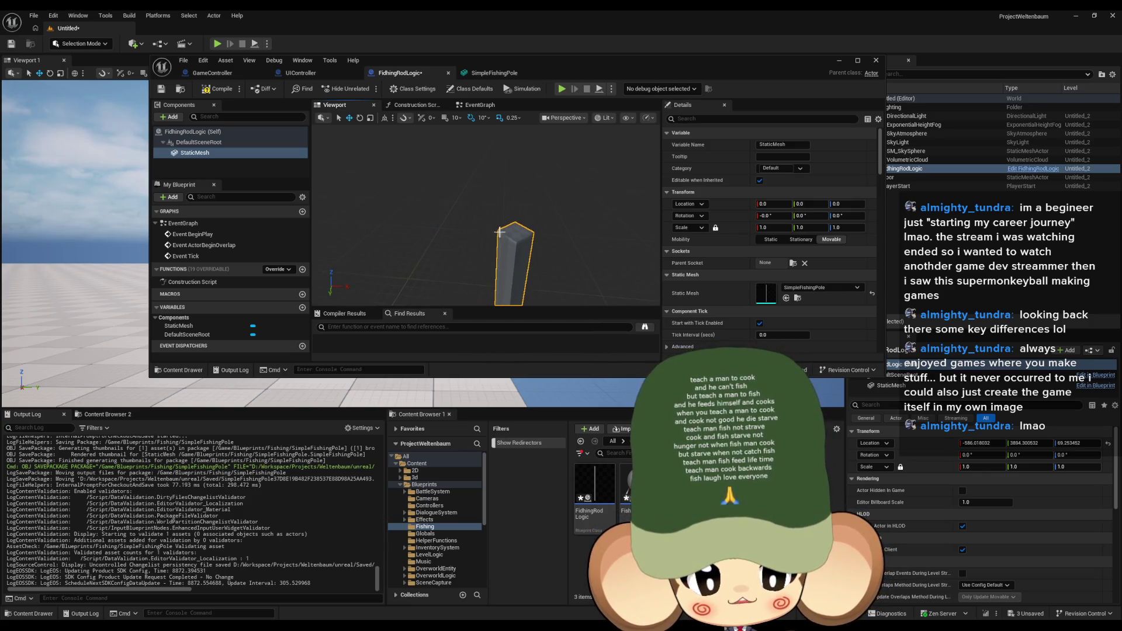
{"action": "left_click", "coordinate": [168, 117]}
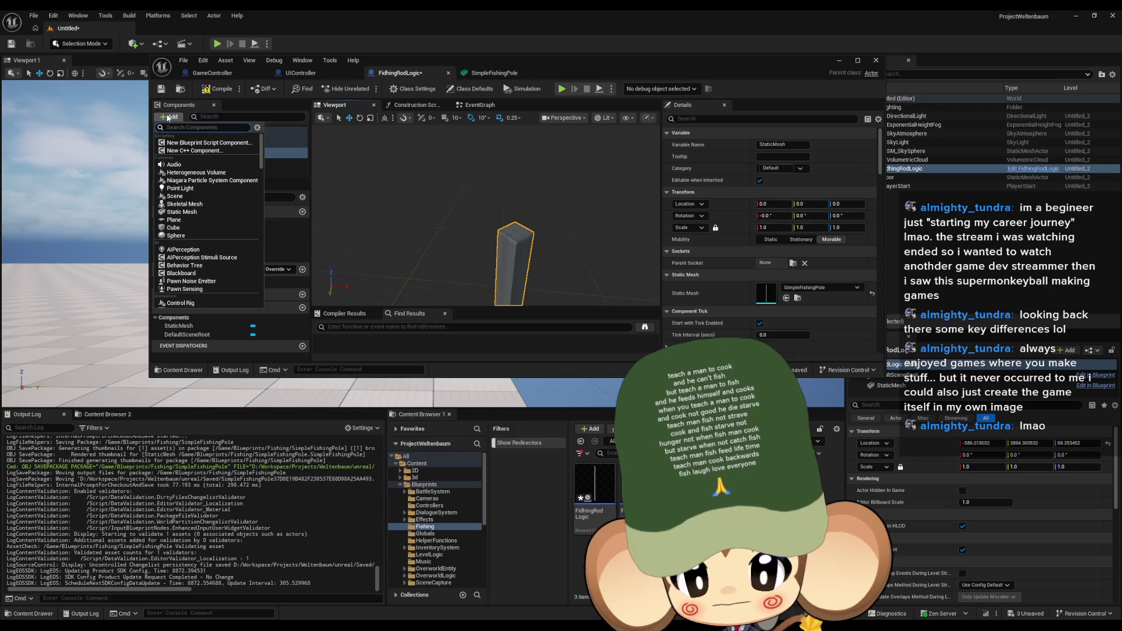
{"action": "left_click", "coordinate": [201, 196]}
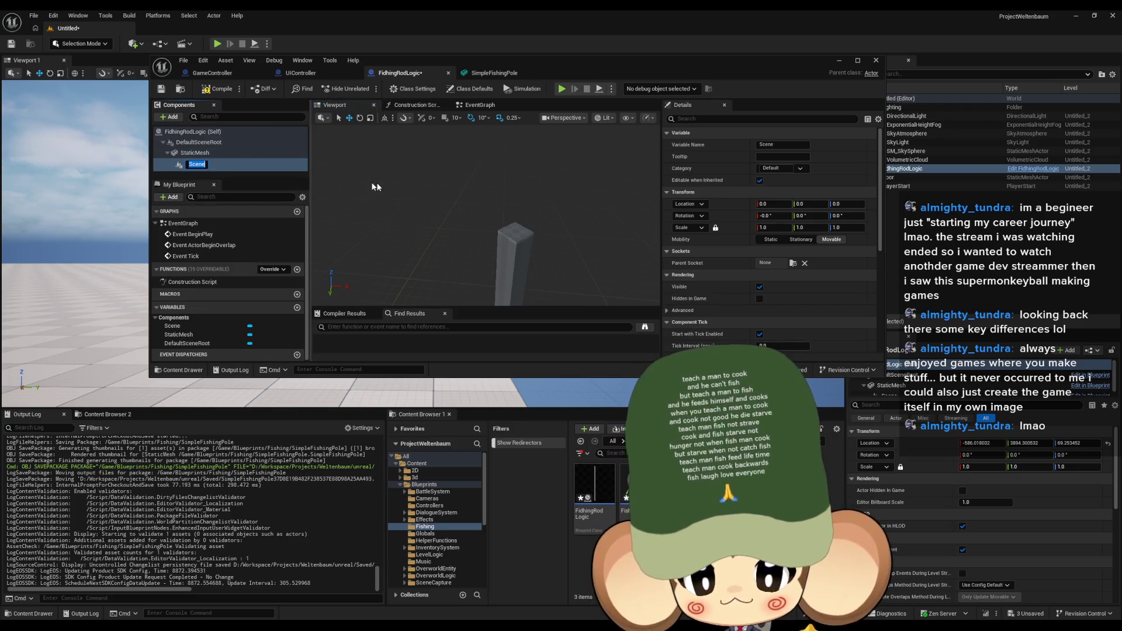
{"action": "key", "text": "f"}
{"action": "mouse_move", "coordinate": [484, 219]}
{"action": "left_mouse_down"}
{"action": "mouse_move", "coordinate": [482, 193]}
{"action": "mouse_move", "coordinate": [487, 232]}
{"action": "left_mouse_up"}
{"action": "left_click_drag", "start_coordinate": [492, 274], "coordinate": [489, 138]}
{"action": "key", "text": "f"}
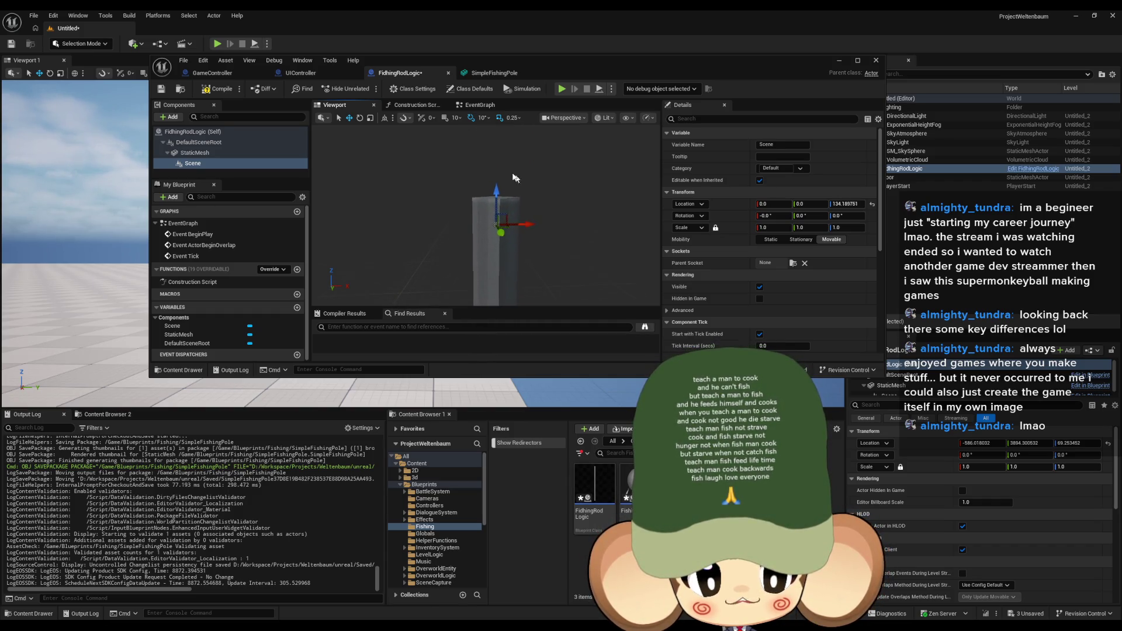
{"action": "left_click_drag", "start_coordinate": [495, 188], "coordinate": [500, 162]}
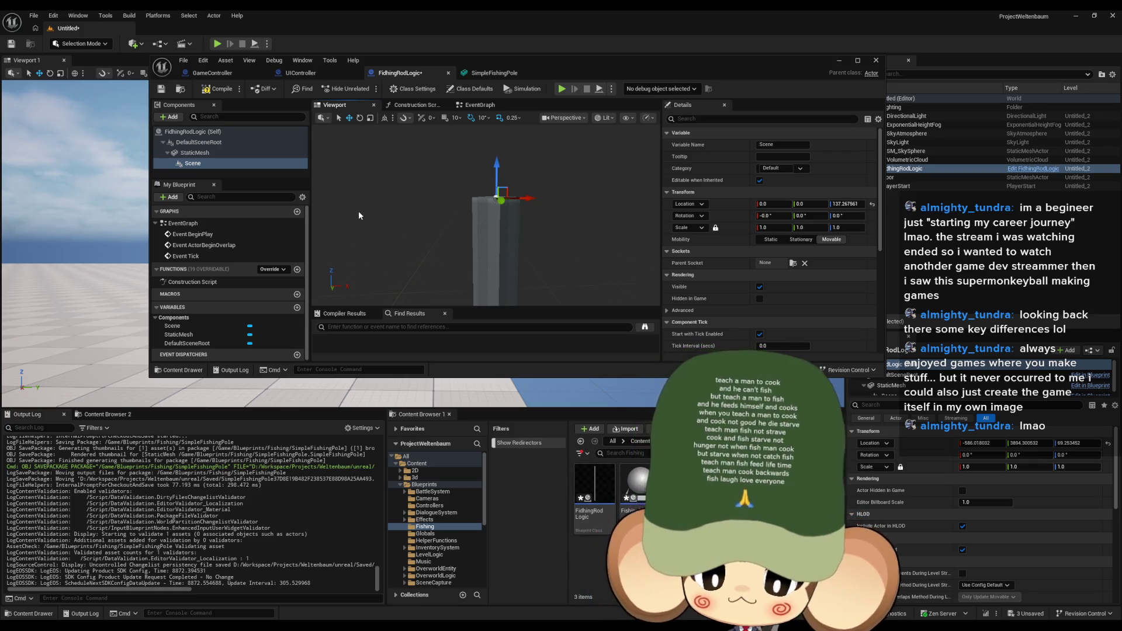
Step: Tilt the StaticMesh pole slightly, to about -7° pitch, and save the blueprint
{"action": "left_click", "coordinate": [199, 152]}
{"action": "key", "text": "f"}
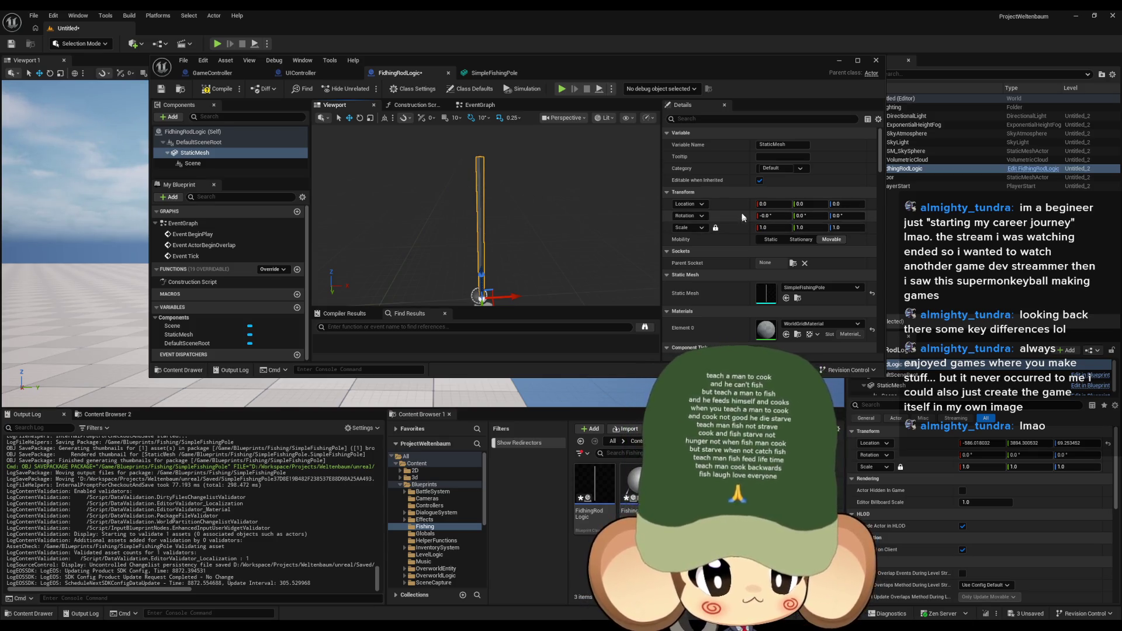
{"action": "left_click_drag", "start_coordinate": [809, 216], "coordinate": [787, 215]}
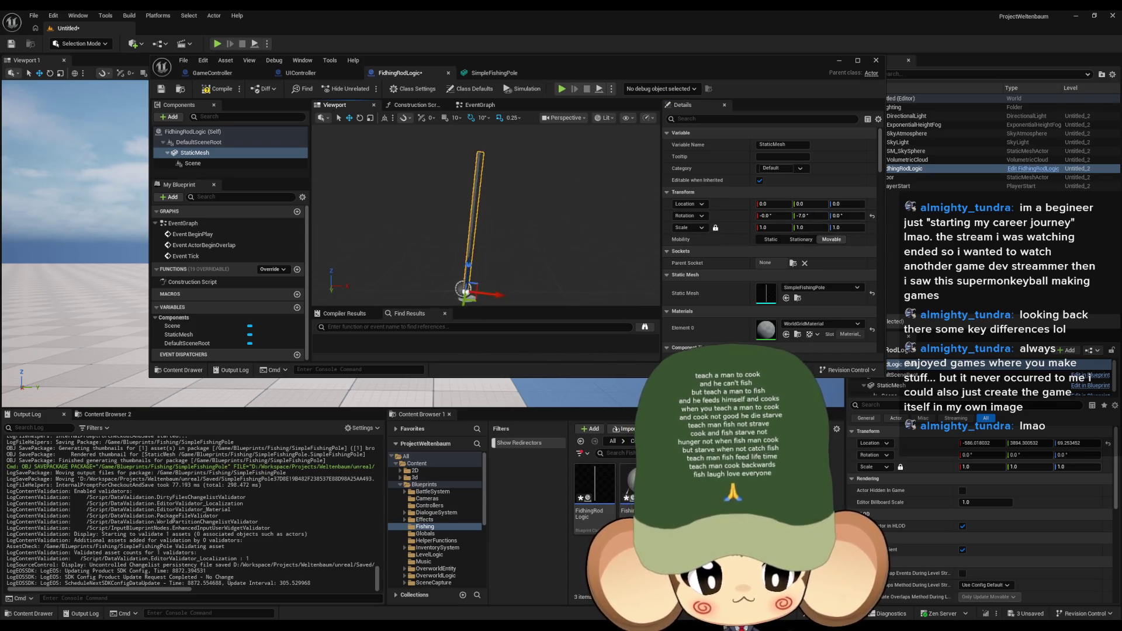
{"action": "left_click", "coordinate": [219, 91]}
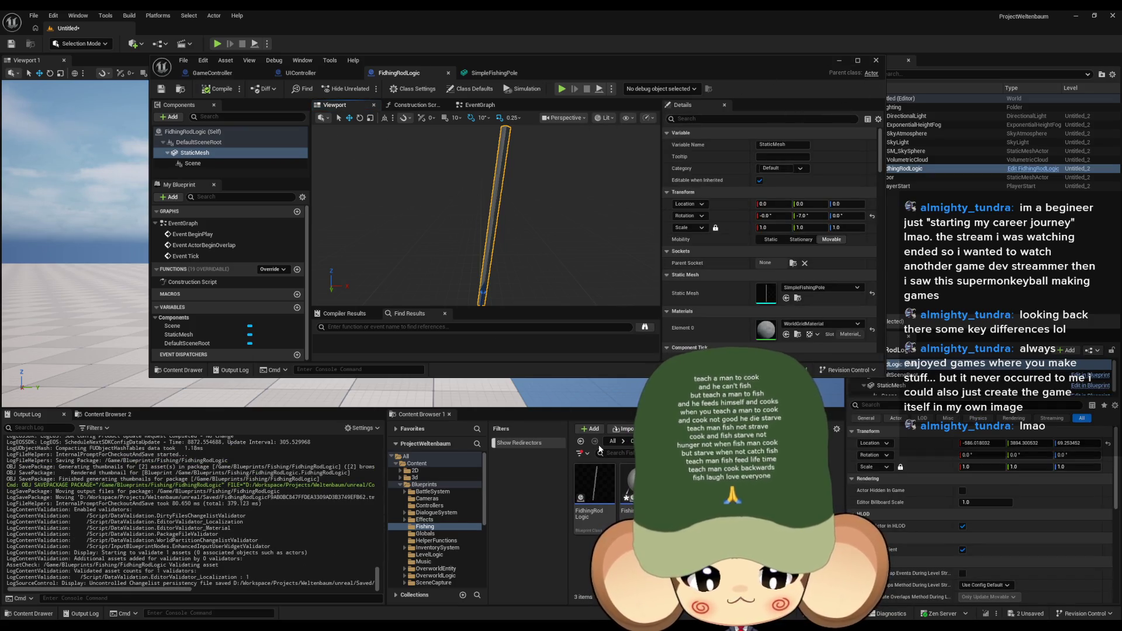
Step: Connect Event BeginPlay to a Spawn Actor from Class node with class FishingBobber
{"action": "double_click", "coordinate": [575, 484]}
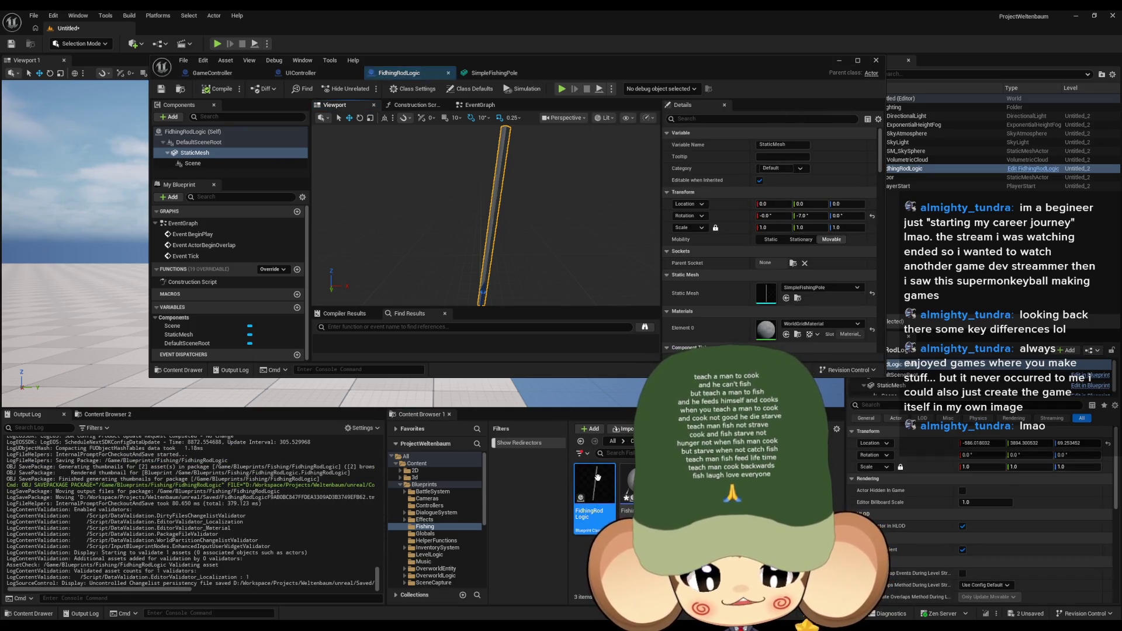
{"action": "double_click", "coordinate": [190, 234]}
{"action": "left_click_drag", "start_coordinate": [372, 246], "coordinate": [287, 234]}
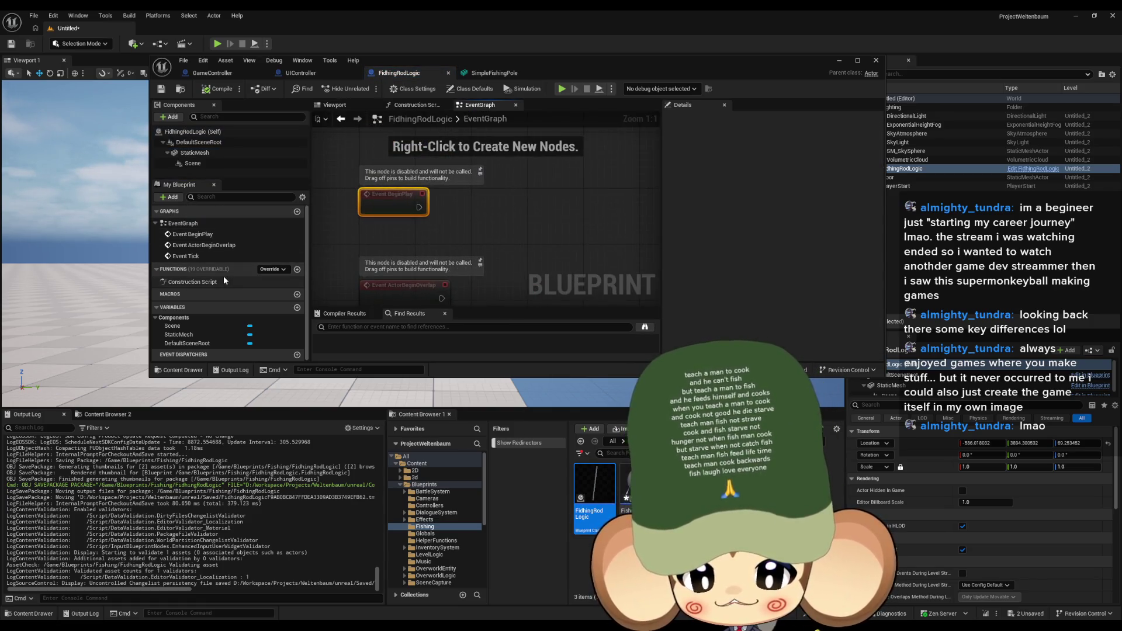
{"action": "left_click_drag", "start_coordinate": [514, 201], "coordinate": [484, 245]}
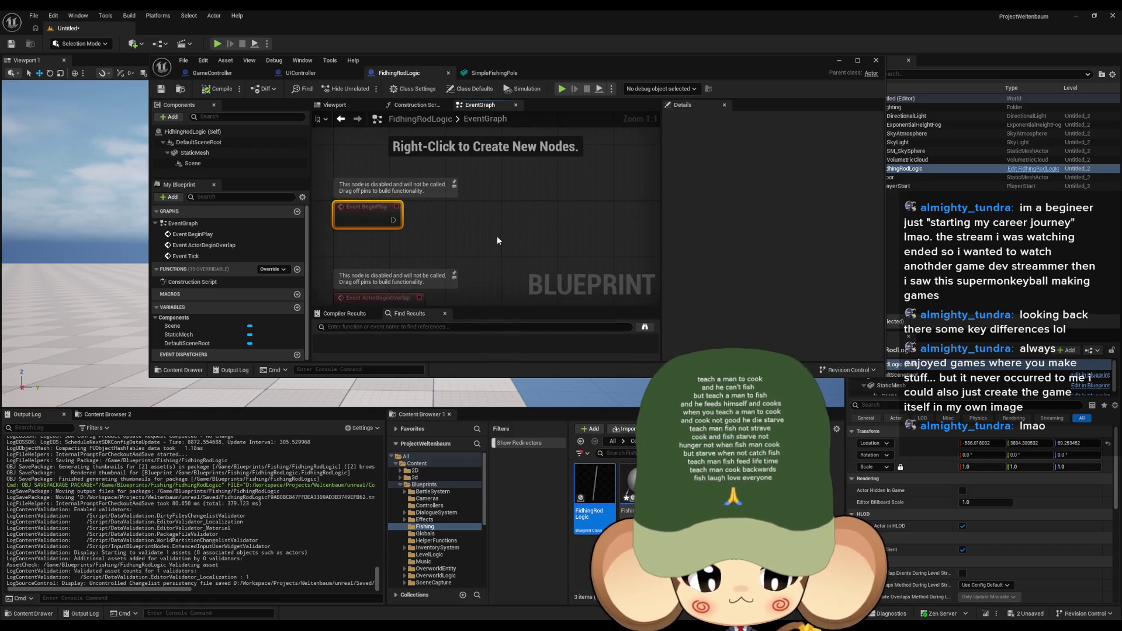
{"action": "left_click_drag", "start_coordinate": [394, 220], "coordinate": [459, 232]}
{"action": "type", "text": "spawn"}
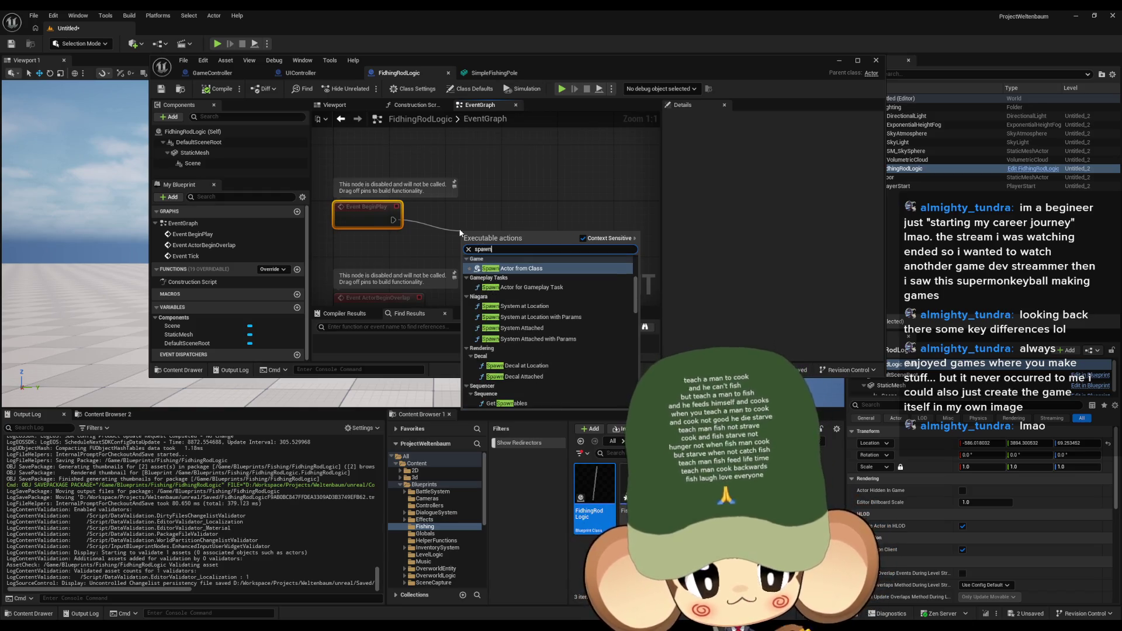
{"action": "key", "text": "Return"}
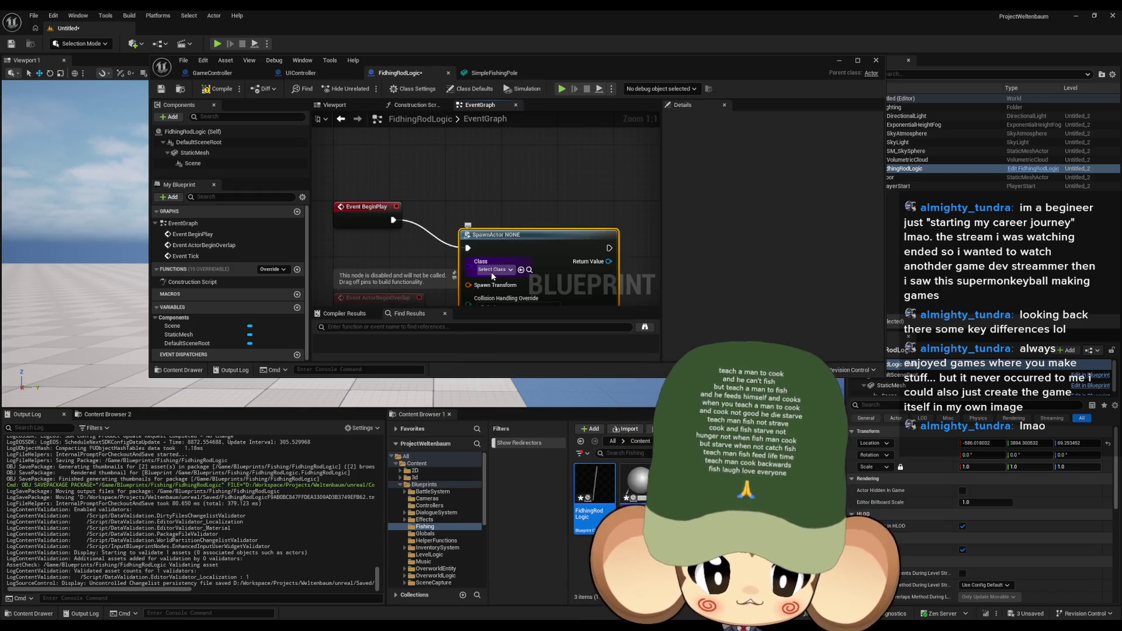
{"action": "left_click", "coordinate": [511, 269]}
{"action": "type", "text": "fish"}
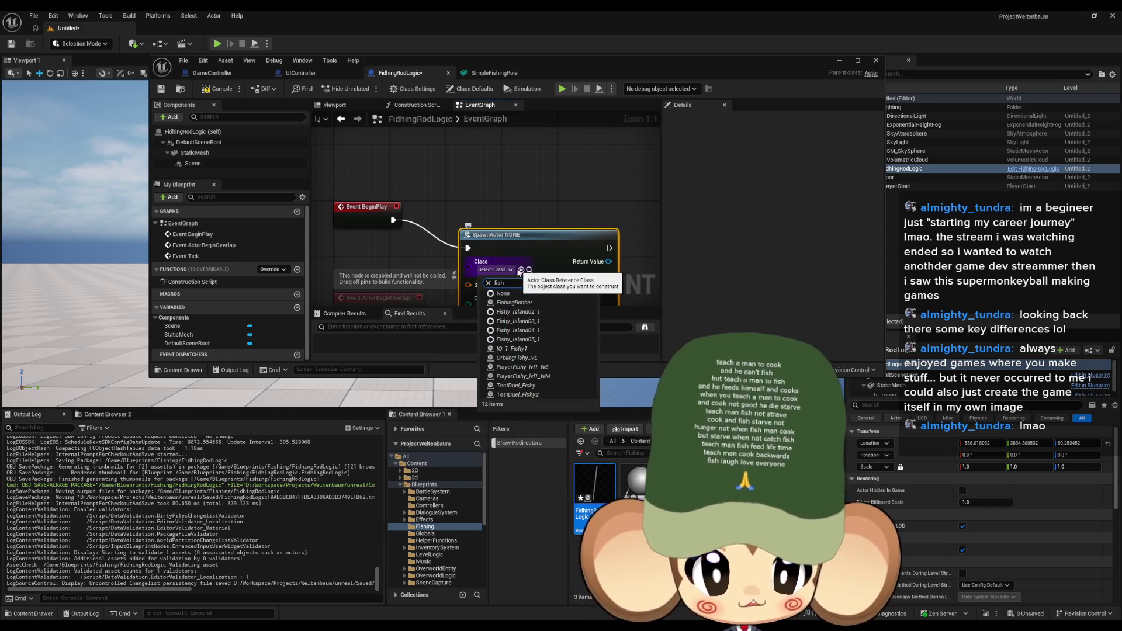
{"action": "type", "text": " bobb"}
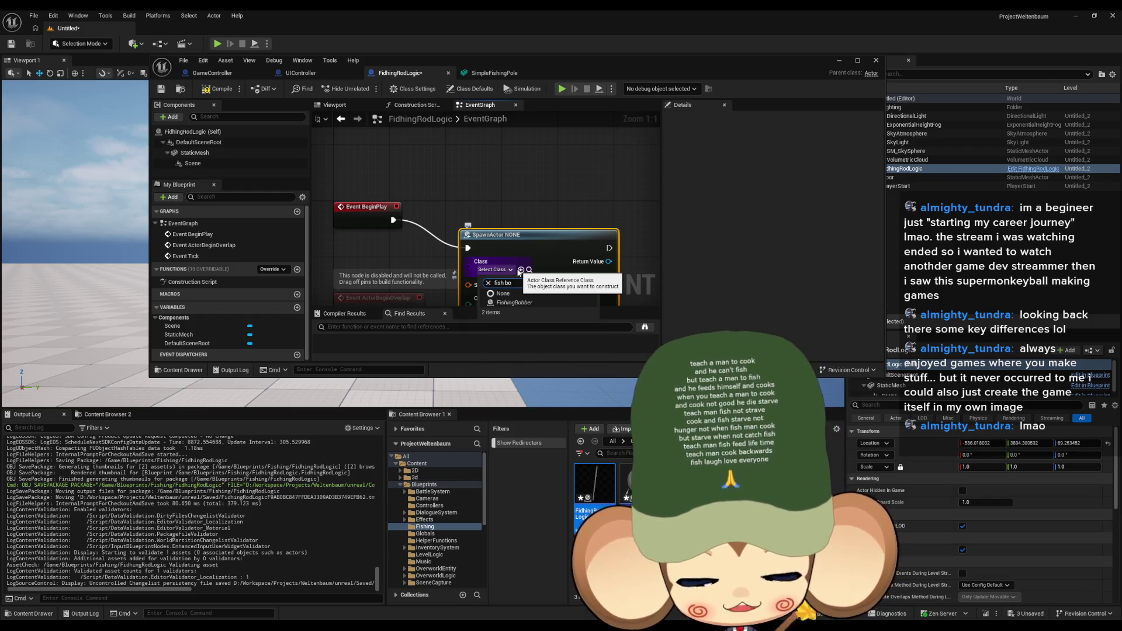
{"action": "key", "text": "Return"}
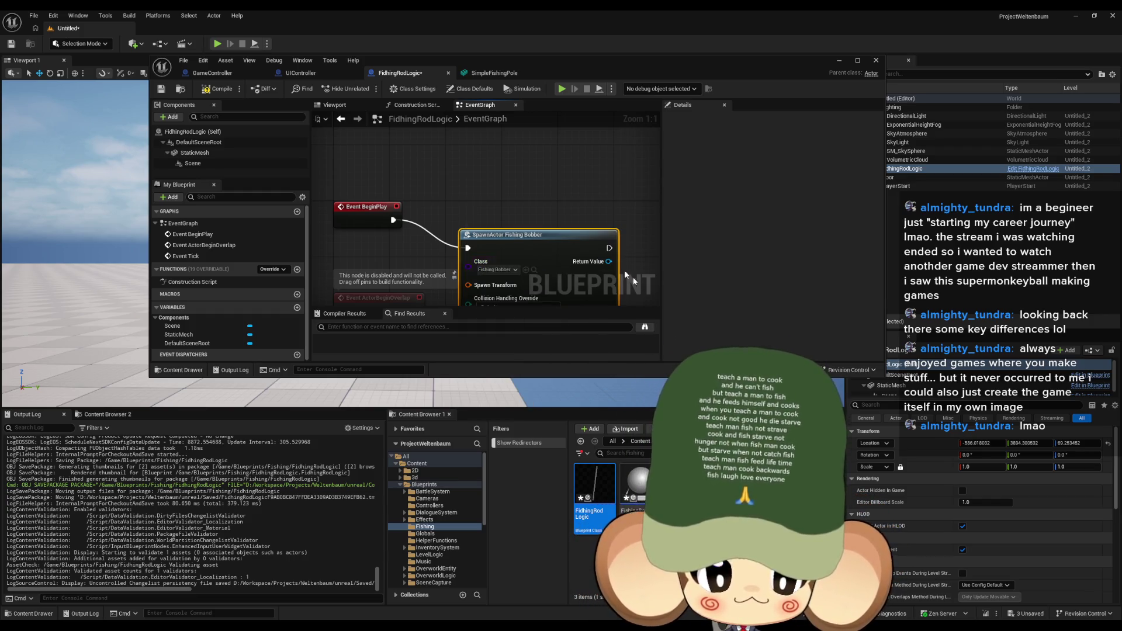
{"action": "mouse_move", "coordinate": [562, 239]}
{"action": "left_mouse_down"}
{"action": "mouse_move", "coordinate": [612, 205]}
{"action": "mouse_move", "coordinate": [444, 148]}
{"action": "mouse_move", "coordinate": [542, 156]}
{"action": "left_mouse_up"}
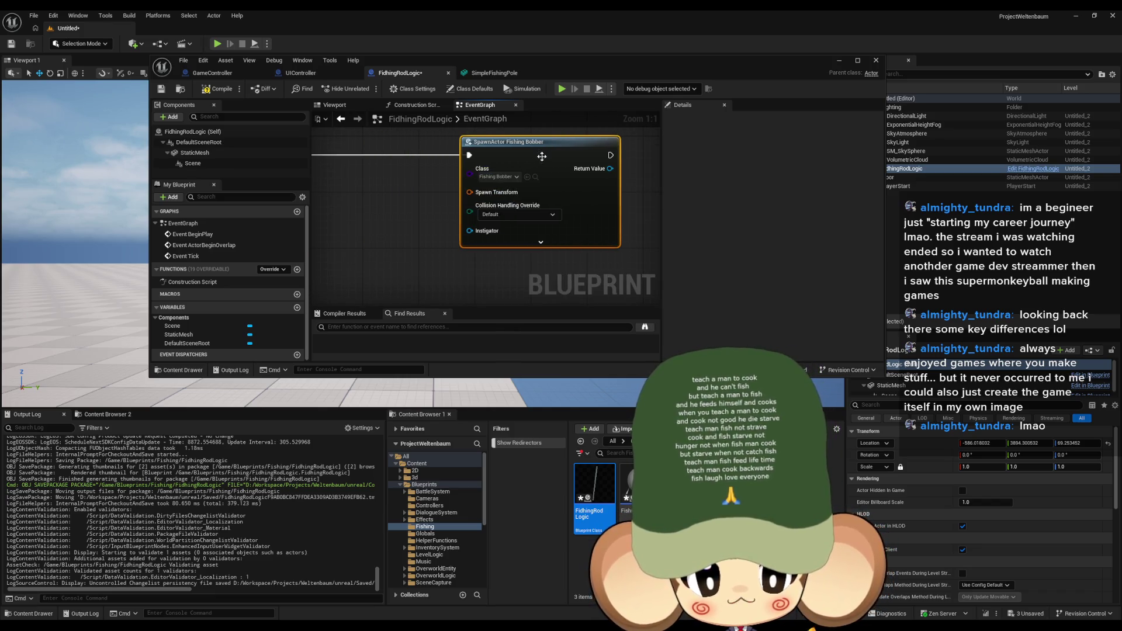
Step: Split the SpawnActor node's Spawn Transform pin into location, rotation and scale
{"action": "right_click", "coordinate": [469, 191]}
{"action": "left_click", "coordinate": [498, 230]}
{"action": "left_click_drag", "start_coordinate": [655, 201], "coordinate": [512, 262]}
Step: Add an Attach Actor To Component node with the Scene component as its parent
{"action": "mouse_move", "coordinate": [193, 163]}
{"action": "left_mouse_down"}
{"action": "mouse_move", "coordinate": [320, 177]}
{"action": "mouse_move", "coordinate": [409, 164]}
{"action": "left_mouse_up"}
{"action": "left_click_drag", "start_coordinate": [429, 164], "coordinate": [503, 173]}
{"action": "type", "text": "atta actor"}
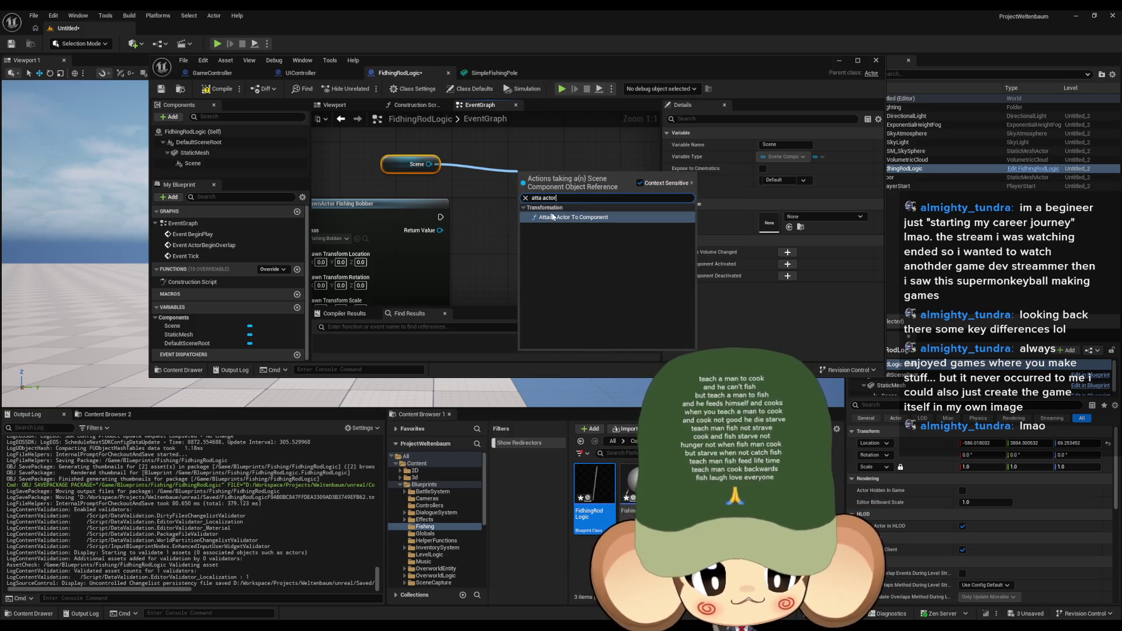
{"action": "left_click", "coordinate": [573, 217]}
{"action": "mouse_move", "coordinate": [570, 199]}
{"action": "left_mouse_down"}
{"action": "mouse_move", "coordinate": [443, 158]}
{"action": "mouse_move", "coordinate": [455, 178]}
{"action": "mouse_move", "coordinate": [617, 212]}
{"action": "mouse_move", "coordinate": [496, 196]}
{"action": "left_mouse_up"}
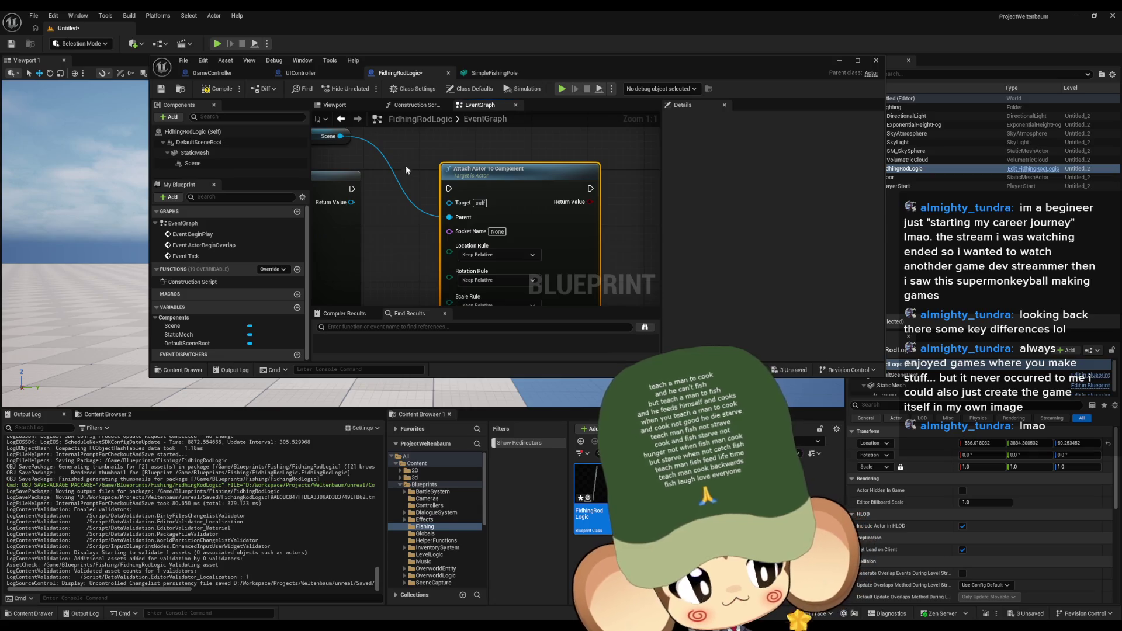
{"action": "left_click", "coordinate": [701, 497]}
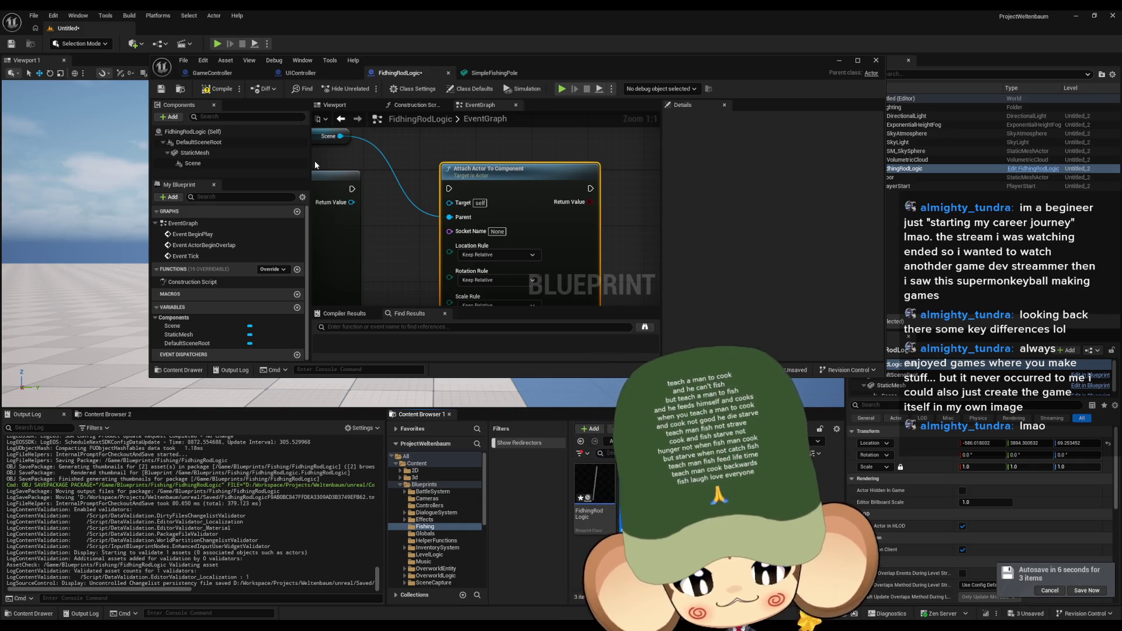
{"action": "left_click_drag", "start_coordinate": [407, 247], "coordinate": [510, 240]}
{"action": "left_click_drag", "start_coordinate": [440, 155], "coordinate": [481, 249]}
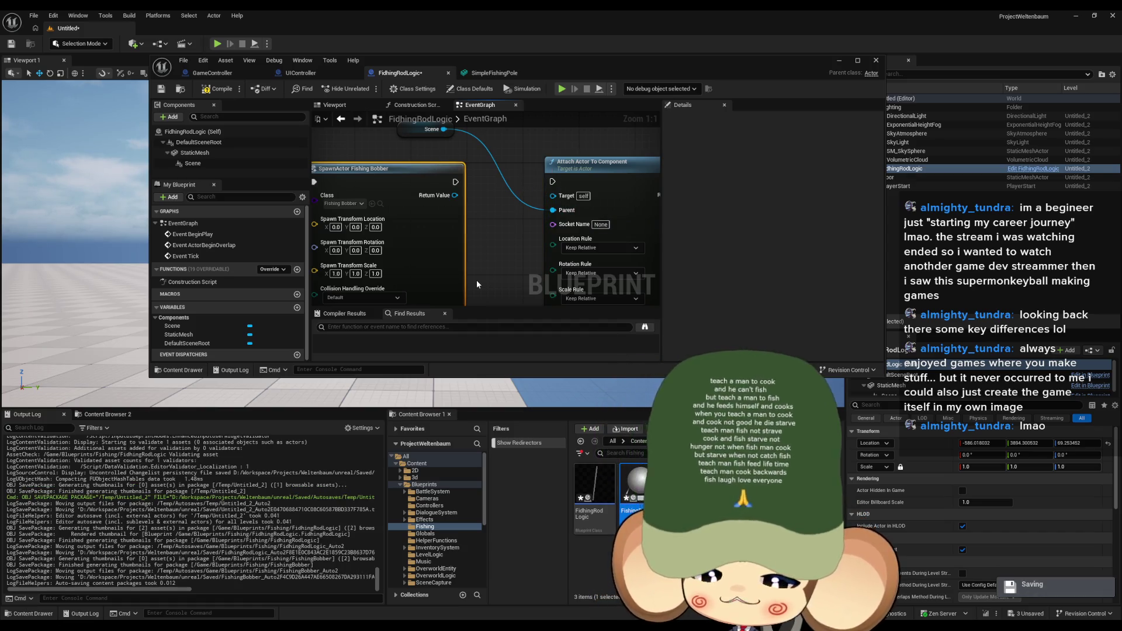
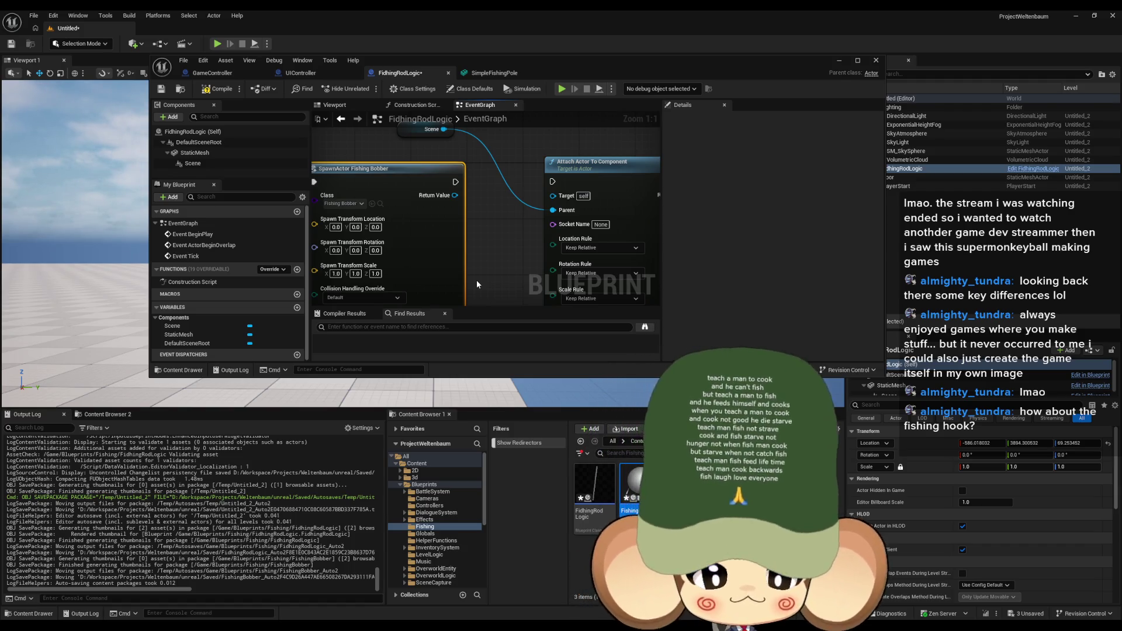
Step: Set the Location, Rotation and Scale rules of Attach Actor To Component to Snap to Target
{"action": "scroll", "coordinate": [476, 280], "scroll_direction": "down", "scroll_amount": 4}
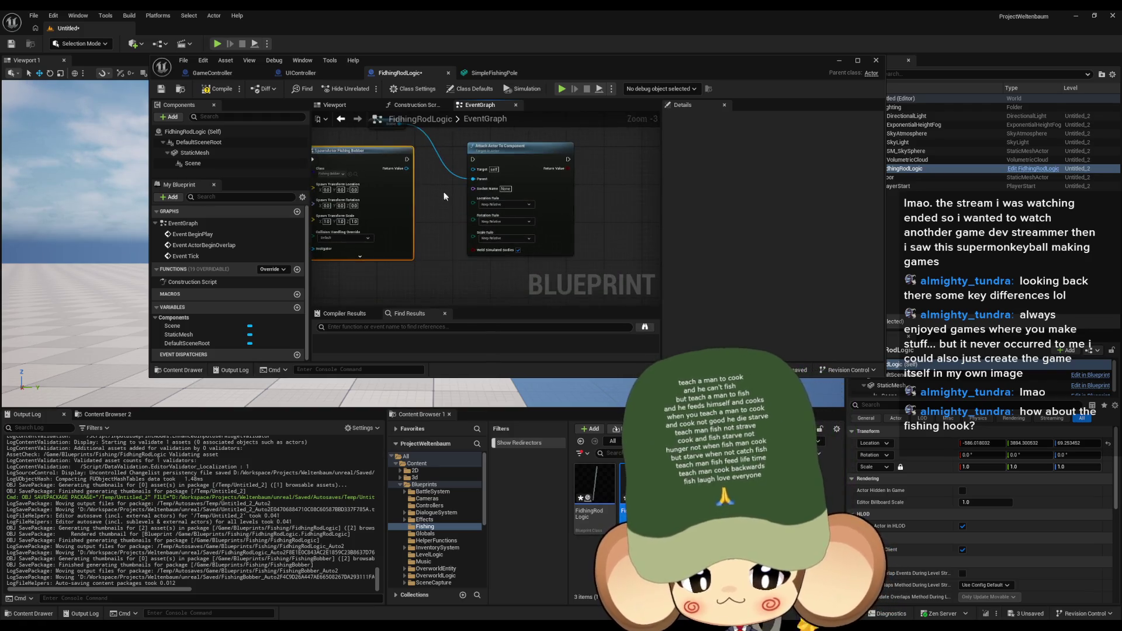
{"action": "scroll", "coordinate": [444, 197], "scroll_direction": "up", "scroll_amount": 3}
{"action": "left_click", "coordinate": [522, 216]}
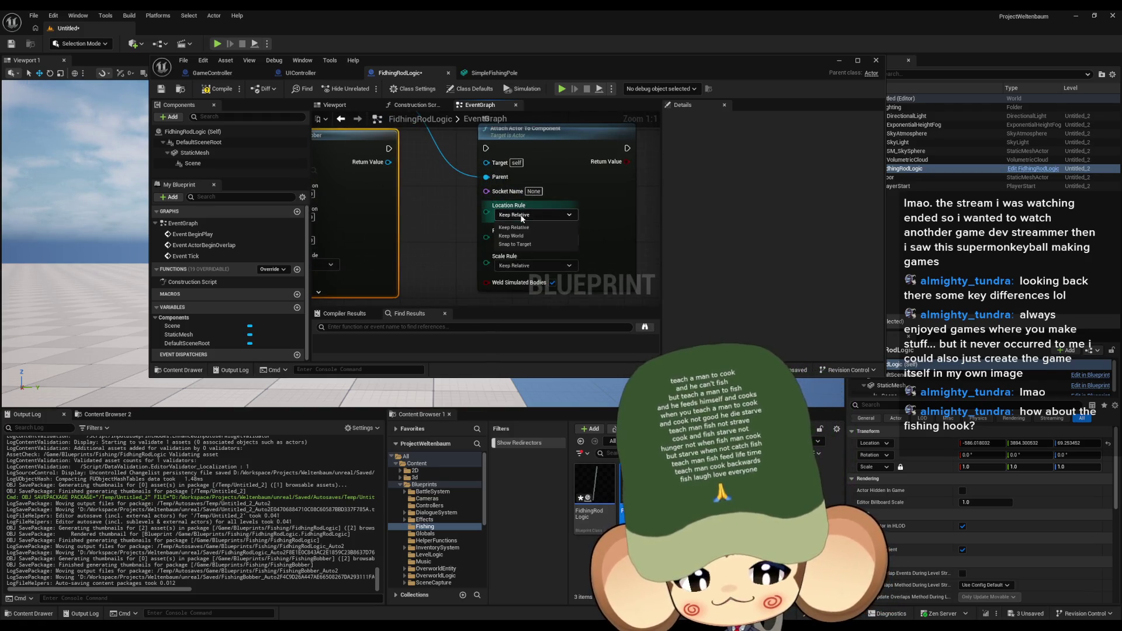
{"action": "left_click", "coordinate": [515, 243]}
{"action": "left_click", "coordinate": [518, 242]}
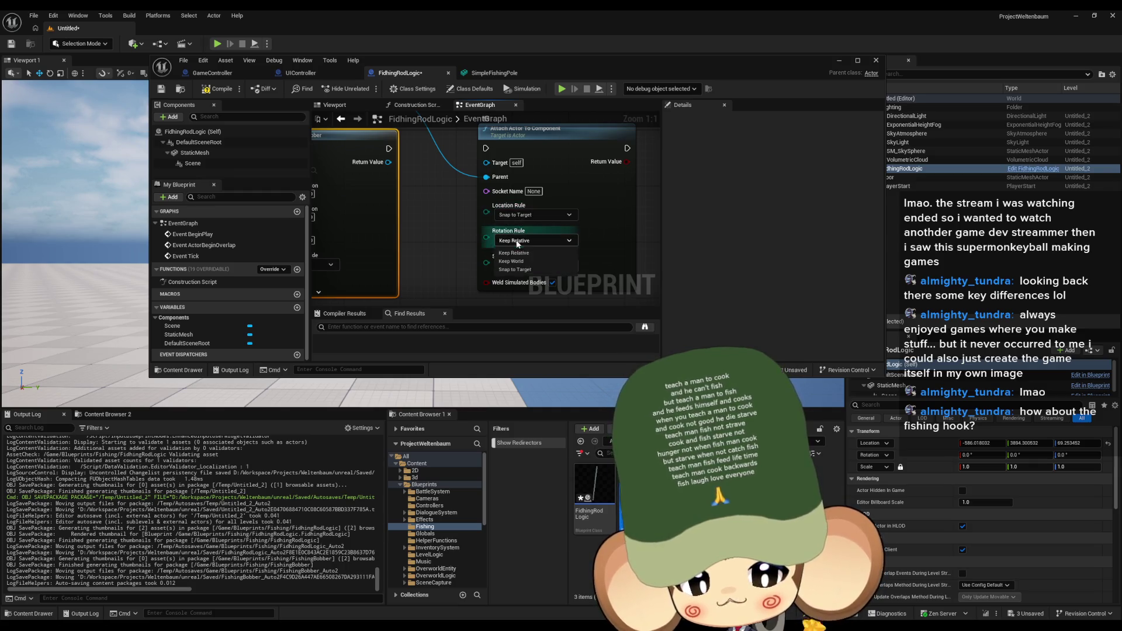
{"action": "left_click", "coordinate": [522, 270]}
{"action": "left_click", "coordinate": [519, 266]}
{"action": "left_click", "coordinate": [521, 295]}
Step: Wire SpawnActor's exec and Return Value into Attach Actor To Component
{"action": "left_click_drag", "start_coordinate": [438, 188], "coordinate": [479, 261]}
{"action": "mouse_move", "coordinate": [410, 213]}
{"action": "left_mouse_down"}
{"action": "mouse_move", "coordinate": [484, 226]}
{"action": "mouse_move", "coordinate": [508, 215]}
{"action": "left_mouse_up"}
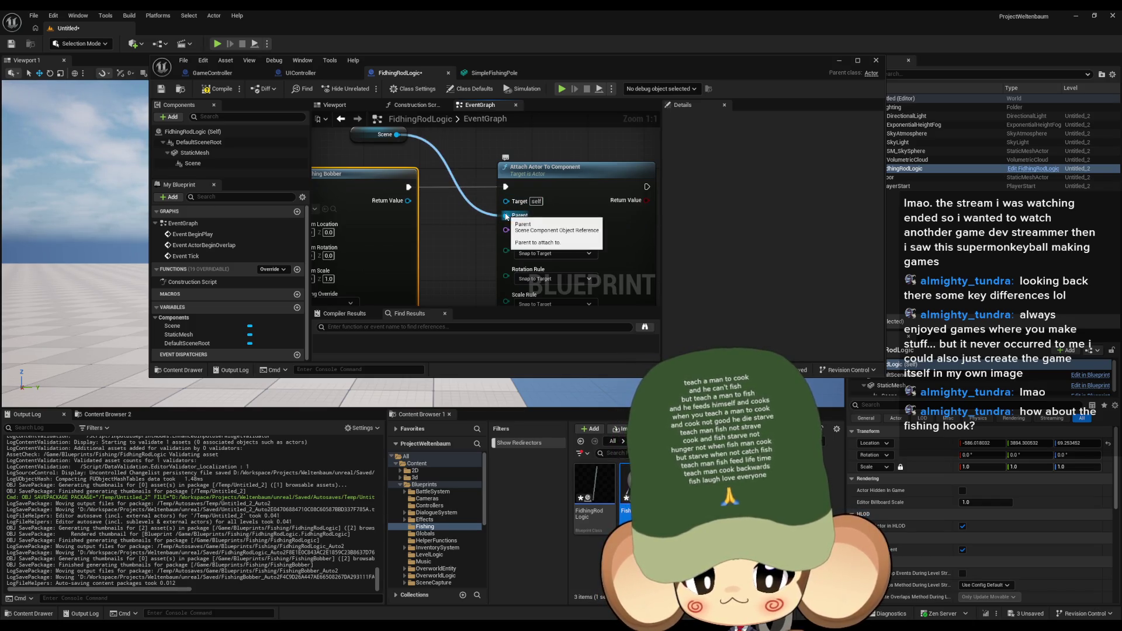
{"action": "mouse_move", "coordinate": [408, 201]}
{"action": "left_mouse_down"}
{"action": "mouse_move", "coordinate": [506, 202]}
{"action": "mouse_move", "coordinate": [527, 286]}
{"action": "left_mouse_up"}
{"action": "scroll", "coordinate": [448, 257], "scroll_direction": "down", "scroll_amount": 2}
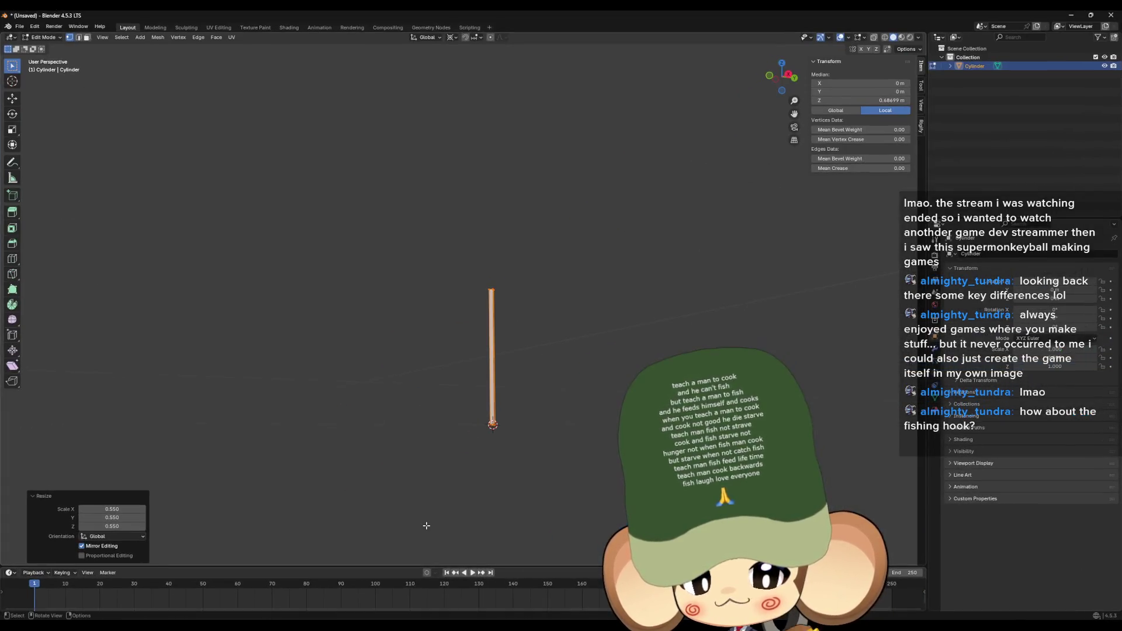
Step: Hide the rod cylinder and add a cone in Object Mode with Vertices set to 4
{"action": "left_click", "coordinate": [1104, 65]}
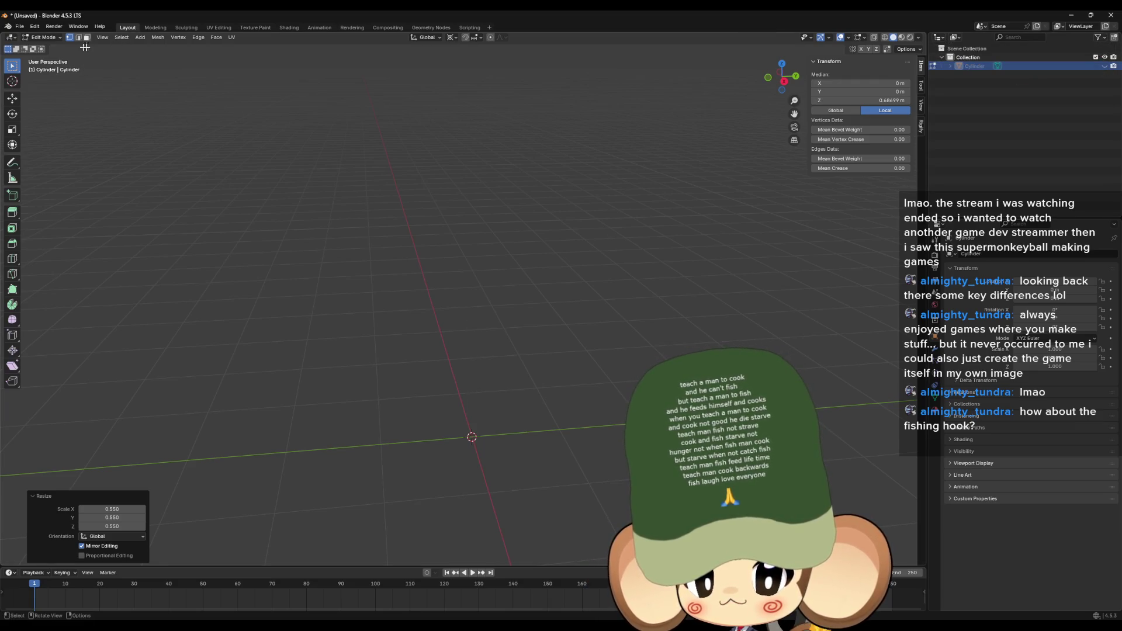
{"action": "key", "text": "Tab"}
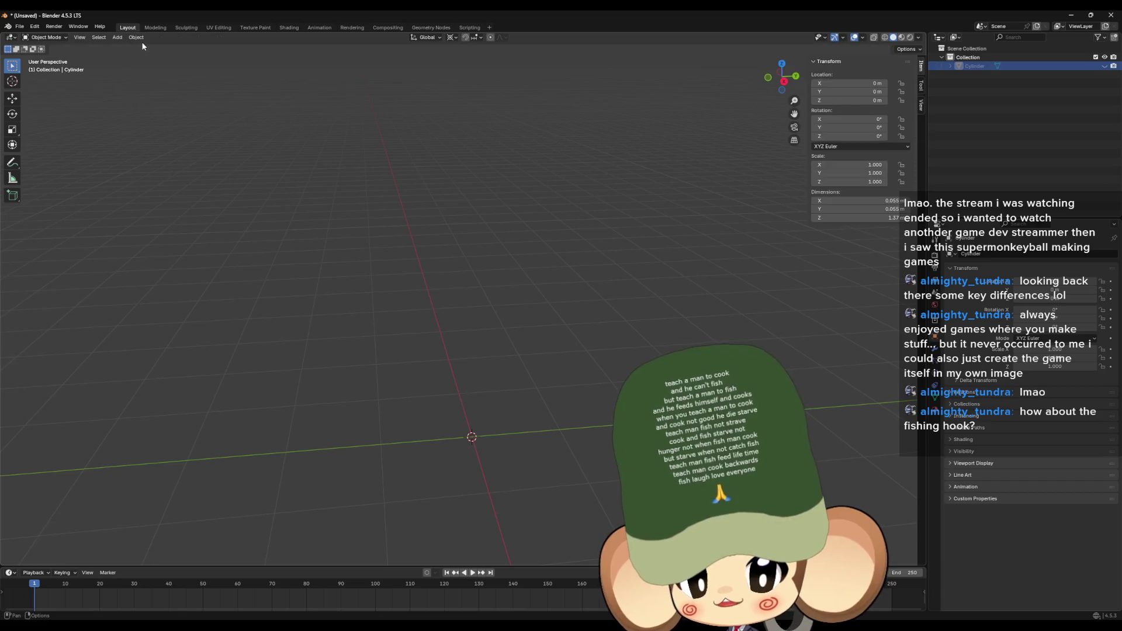
{"action": "left_click", "coordinate": [116, 39]}
{"action": "mouse_move", "coordinate": [126, 50]}
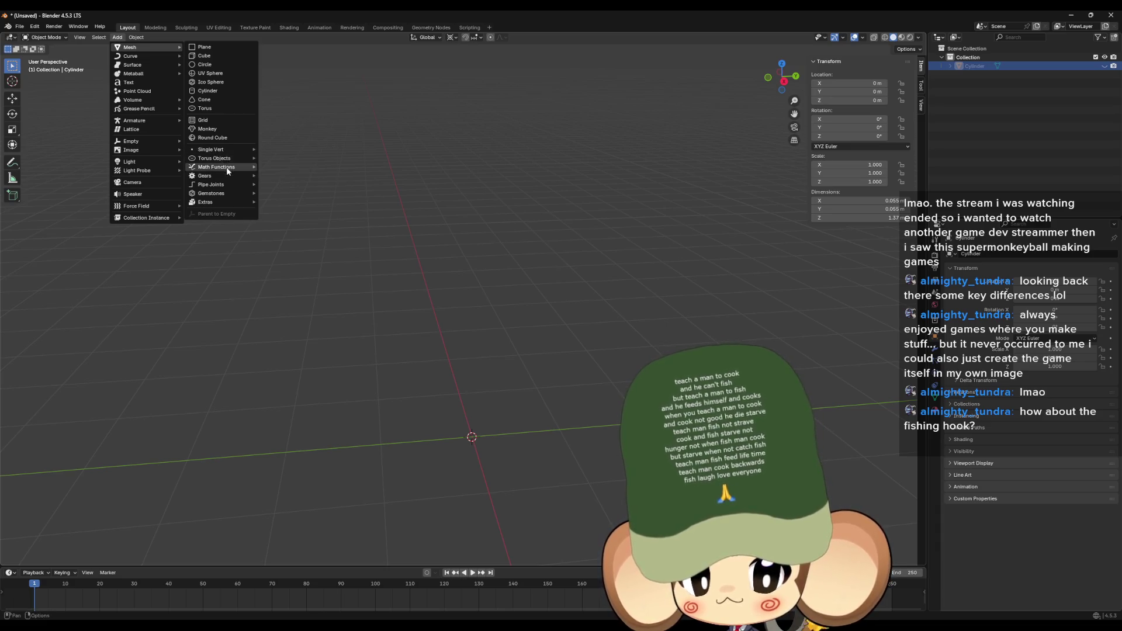
{"action": "mouse_move", "coordinate": [222, 196]}
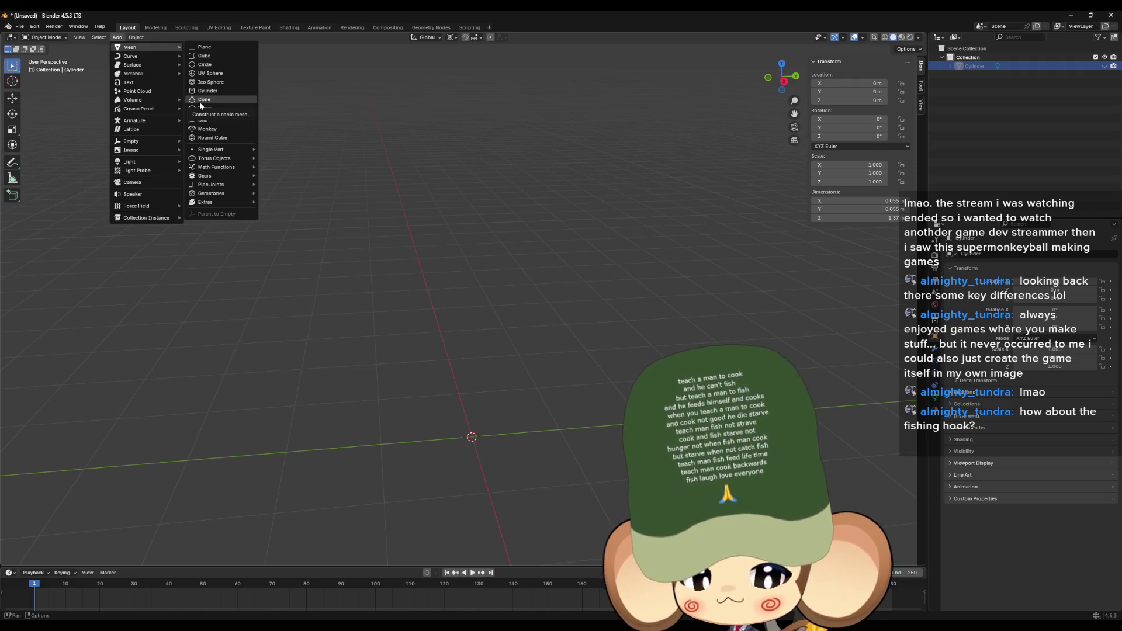
{"action": "left_click", "coordinate": [199, 104]}
{"action": "left_click", "coordinate": [126, 443]}
{"action": "type", "text": "4"}
{"action": "key", "text": "Return"}
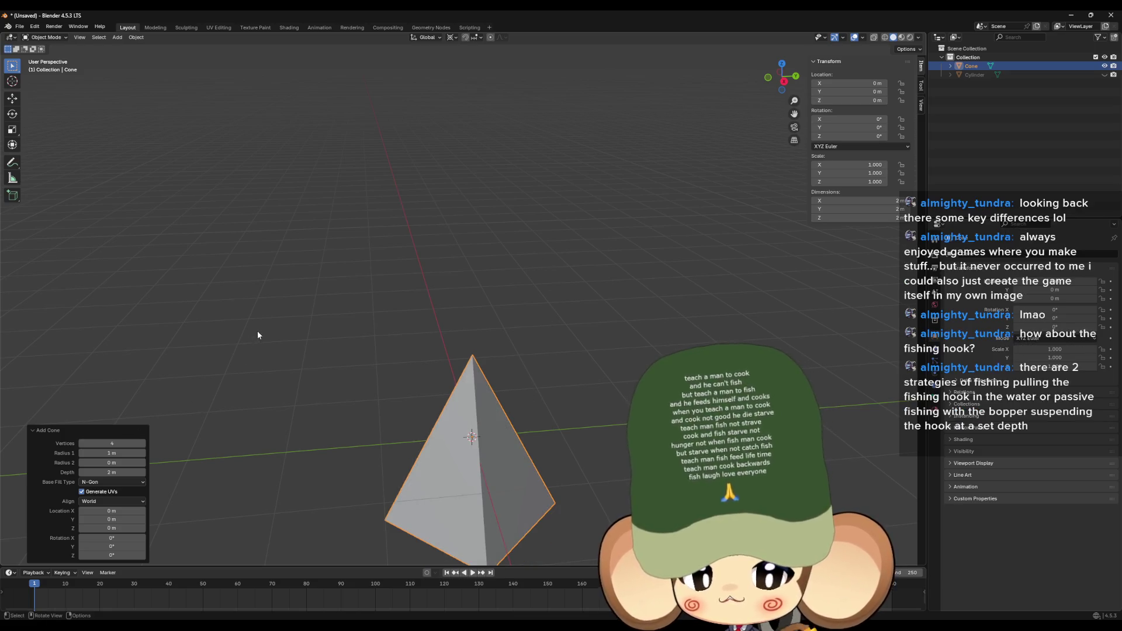
Step: Set the cone's Depth to 1.3 m in the Add Cone panel
{"action": "mouse_move", "coordinate": [378, 382]}
{"action": "left_mouse_down"}
{"action": "mouse_move", "coordinate": [405, 383]}
{"action": "mouse_move", "coordinate": [411, 353]}
{"action": "left_mouse_up"}
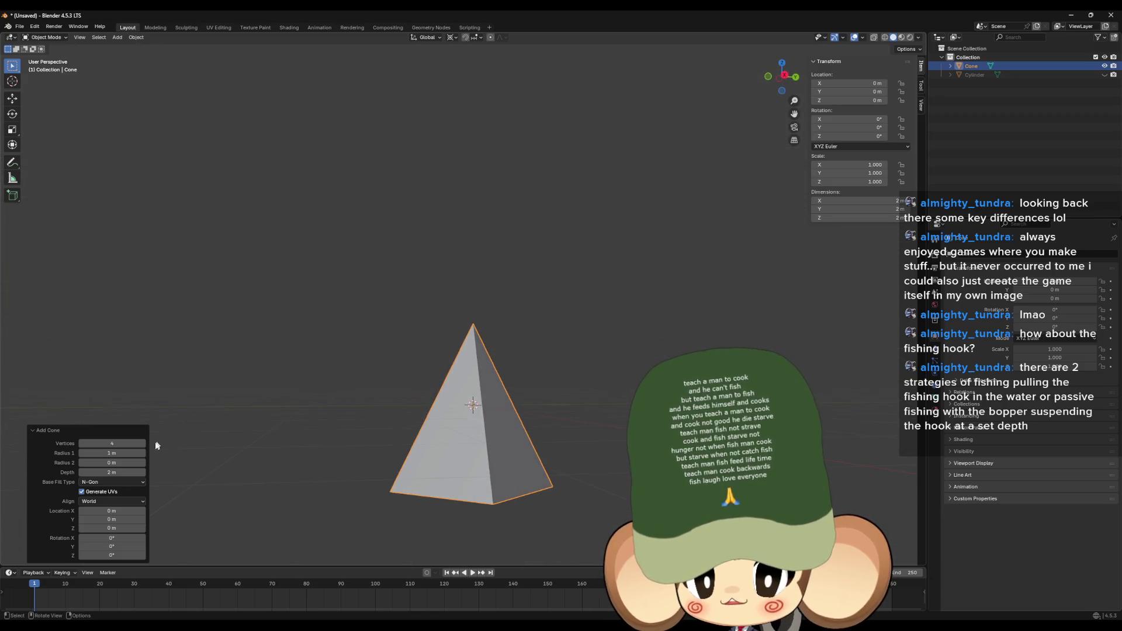
{"action": "left_click", "coordinate": [112, 453]}
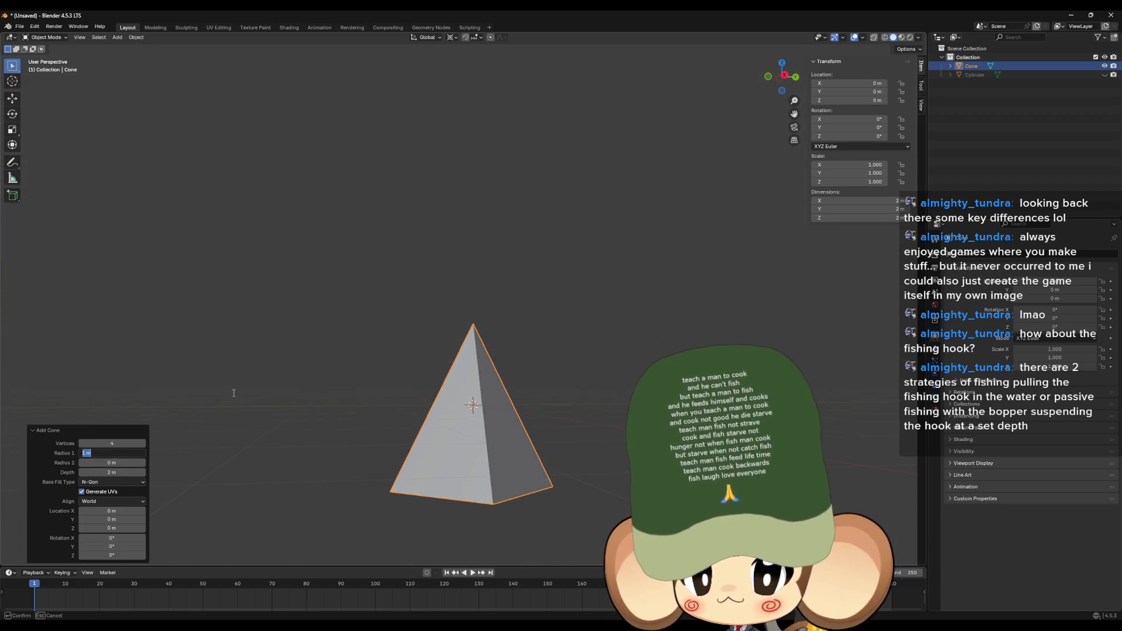
{"action": "left_click", "coordinate": [114, 471]}
{"action": "left_click", "coordinate": [138, 471]}
{"action": "type", "text": "1"}
{"action": "key", "text": "Return"}
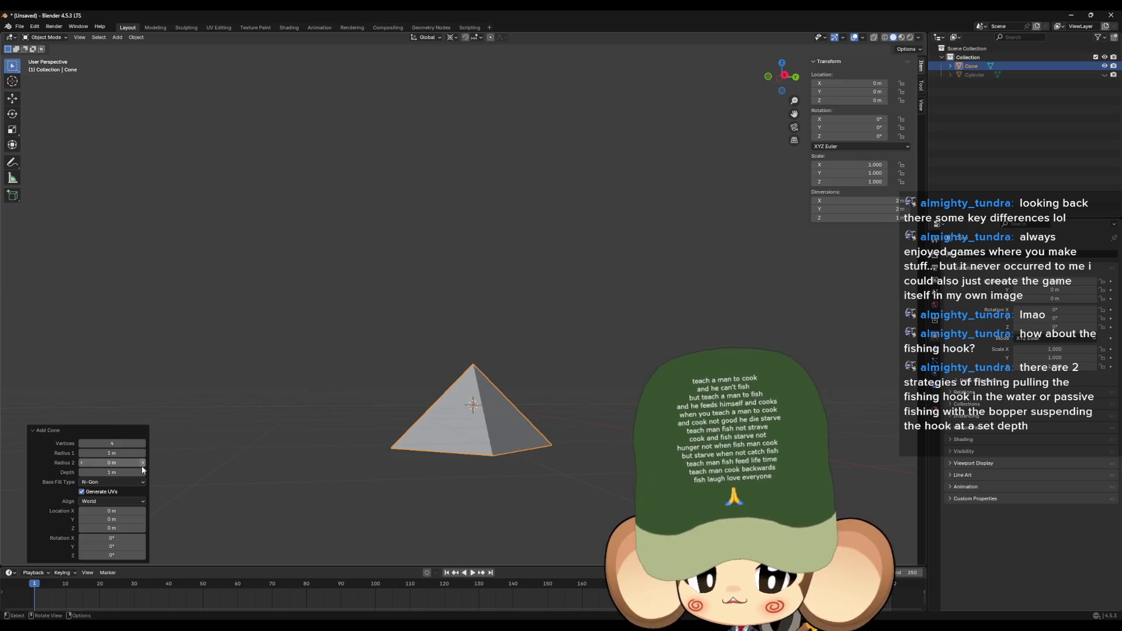
{"action": "left_click", "coordinate": [113, 472]}
{"action": "type", "text": ".3"}
{"action": "key", "text": "Return"}
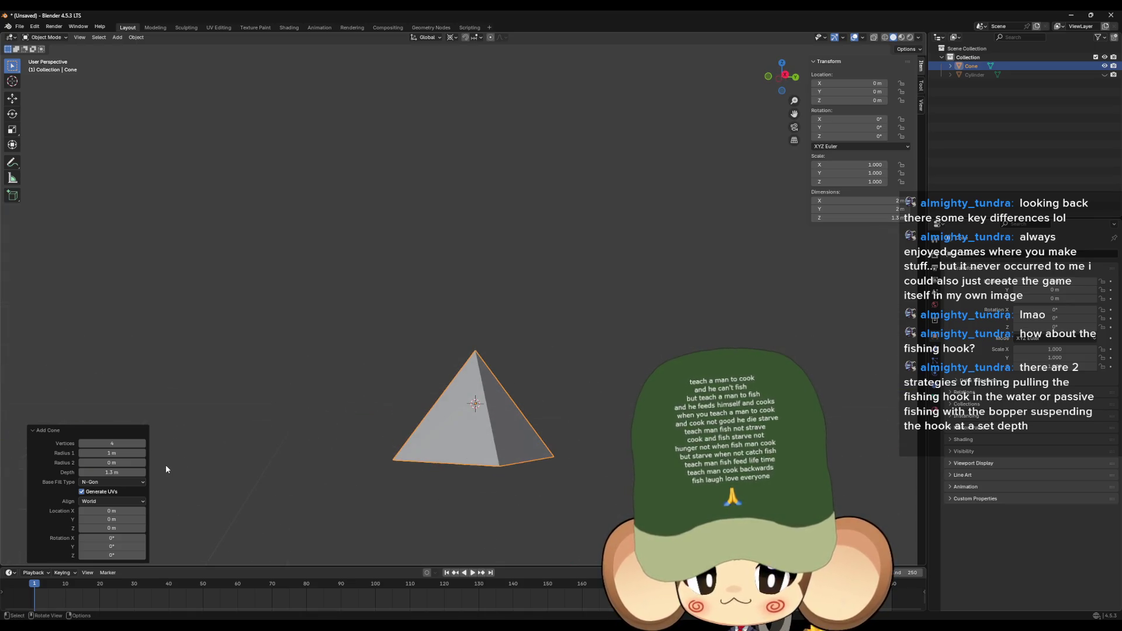
{"action": "mouse_move", "coordinate": [213, 436]}
{"action": "left_mouse_down"}
{"action": "mouse_move", "coordinate": [386, 444]}
{"action": "mouse_move", "coordinate": [391, 414]}
{"action": "mouse_move", "coordinate": [380, 427]}
{"action": "mouse_move", "coordinate": [455, 430]}
{"action": "mouse_move", "coordinate": [450, 458]}
{"action": "mouse_move", "coordinate": [455, 445]}
{"action": "mouse_move", "coordinate": [463, 468]}
{"action": "mouse_move", "coordinate": [494, 433]}
{"action": "mouse_move", "coordinate": [486, 438]}
{"action": "left_mouse_up"}
Step: In Edit Mode, select the whole pyramid, try a vertical move, and undo it
{"action": "key", "text": "Tab"}
{"action": "left_click", "coordinate": [417, 427]}
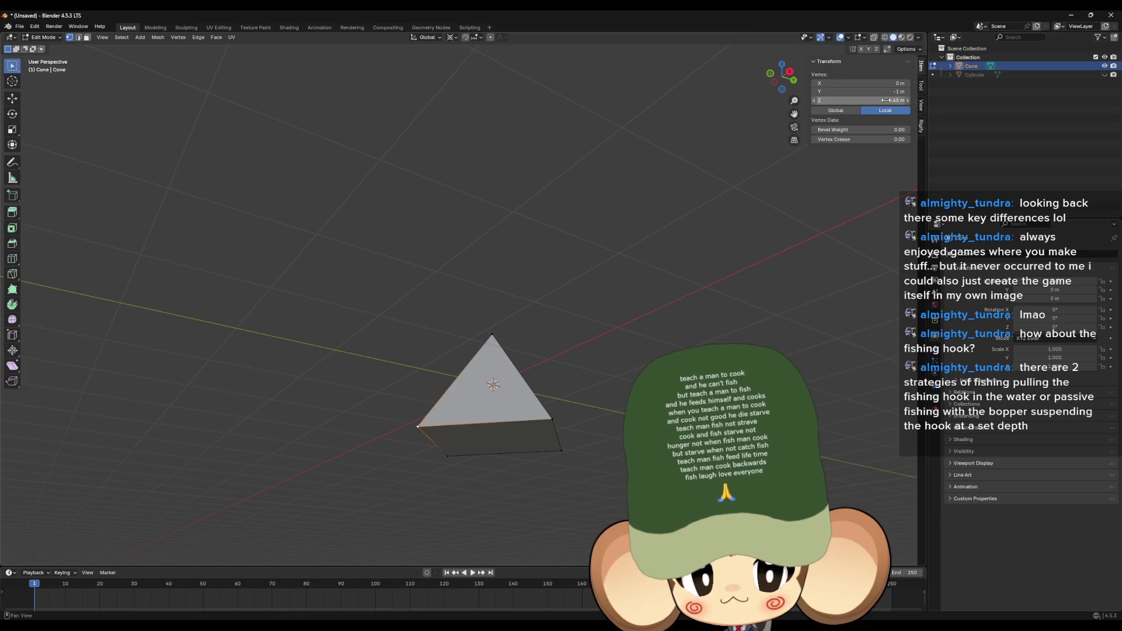
{"action": "left_click", "coordinate": [859, 130]}
{"action": "key", "text": "Escape"}
{"action": "key", "text": "a"}
{"action": "key", "text": "g"}
{"action": "key", "text": "z"}
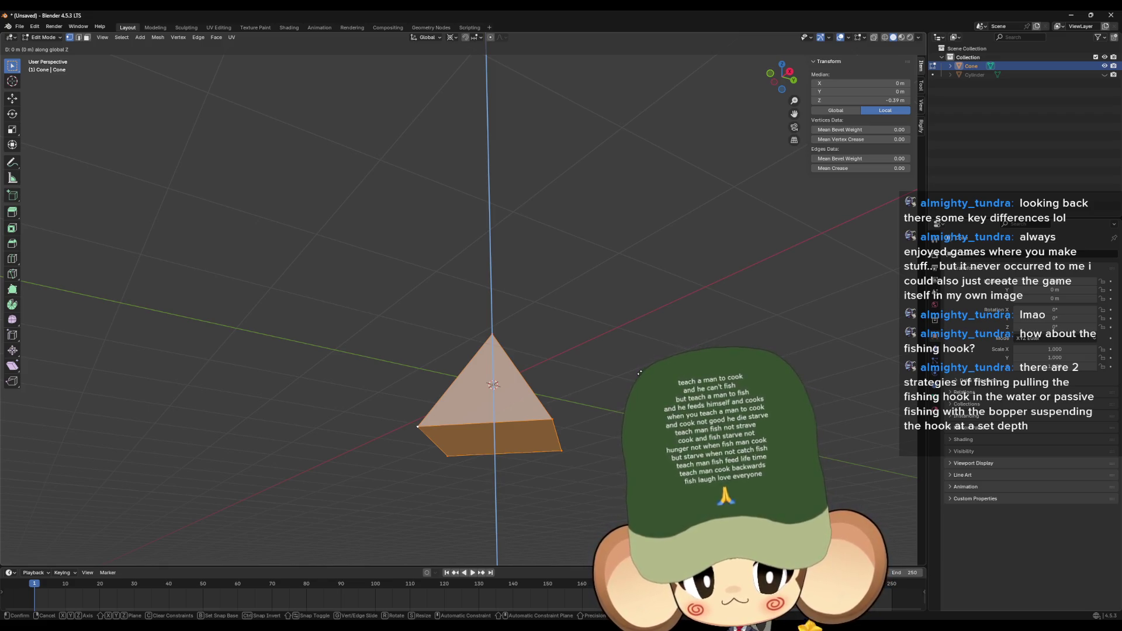
{"action": "left_click", "coordinate": [662, 260]}
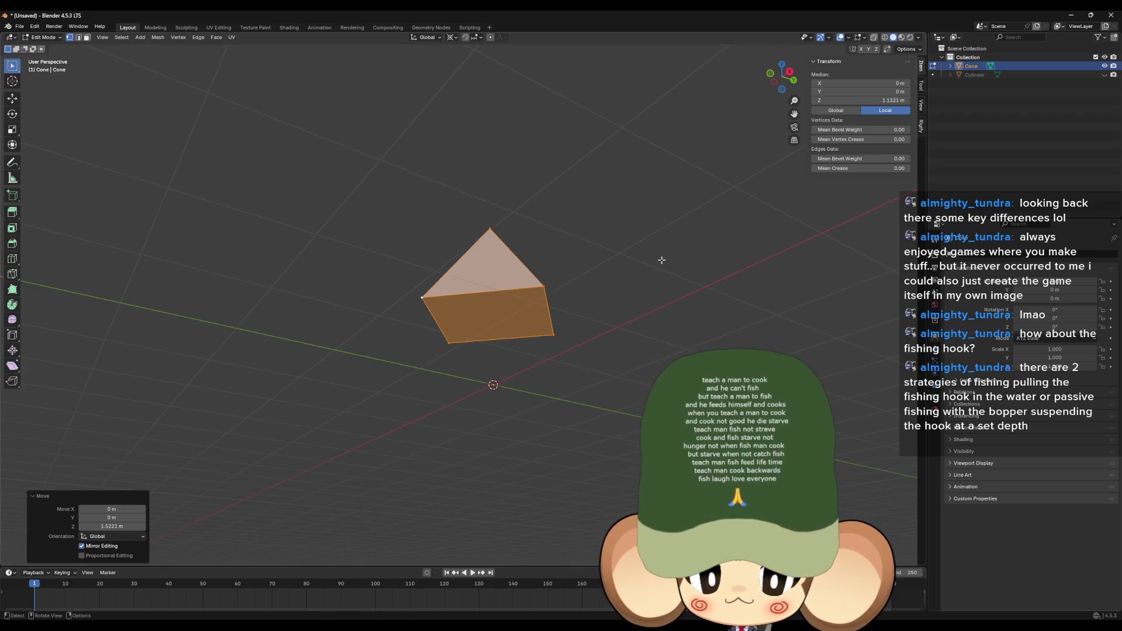
{"action": "key", "text": "ctrl+z"}
Step: Try raising the mesh 0.65 m along Z, undo it, and clear the selection
{"action": "key", "text": "g"}
{"action": "type", "text": "z"}
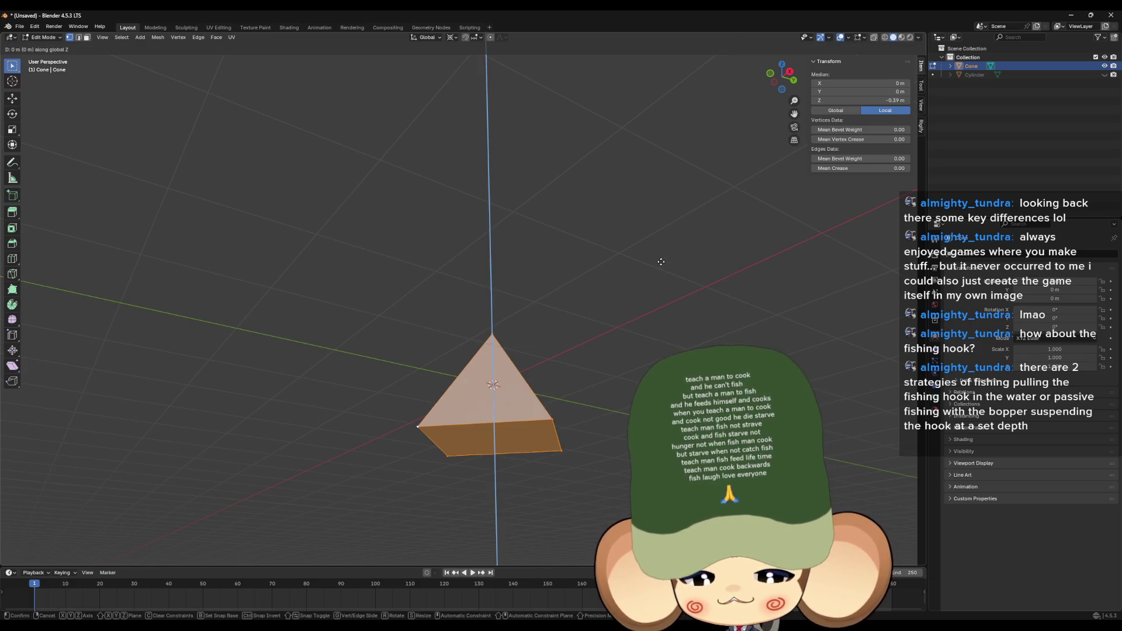
{"action": "type", "text": "0.65"}
{"action": "key", "text": "Return"}
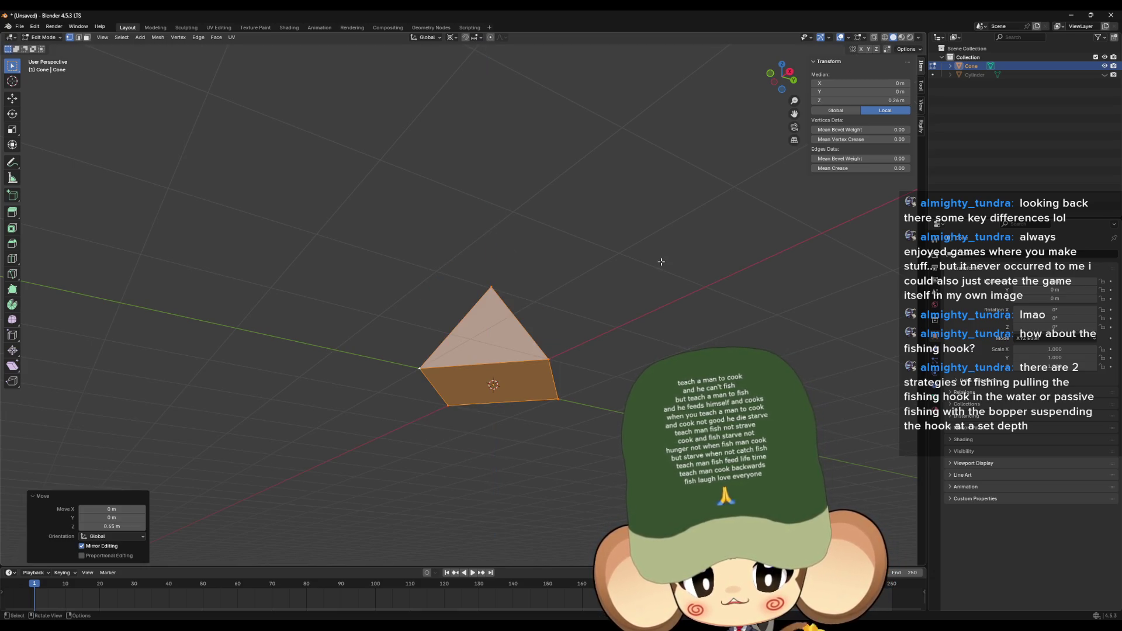
{"action": "key", "text": "ctrl+z"}
{"action": "left_click", "coordinate": [463, 394]}
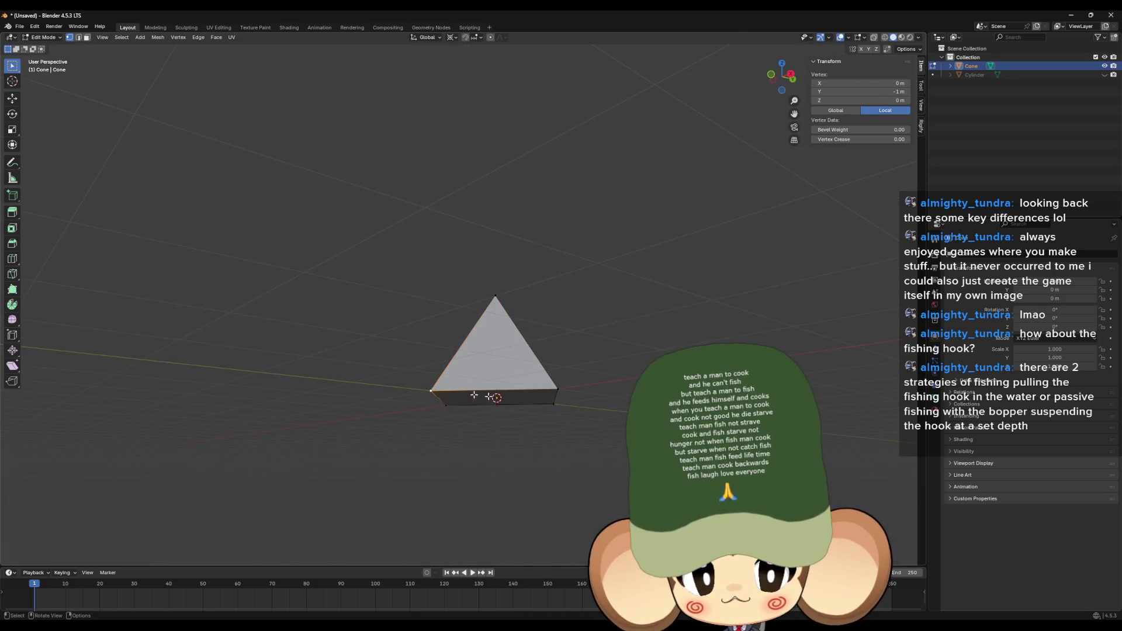
{"action": "left_click", "coordinate": [548, 497]}
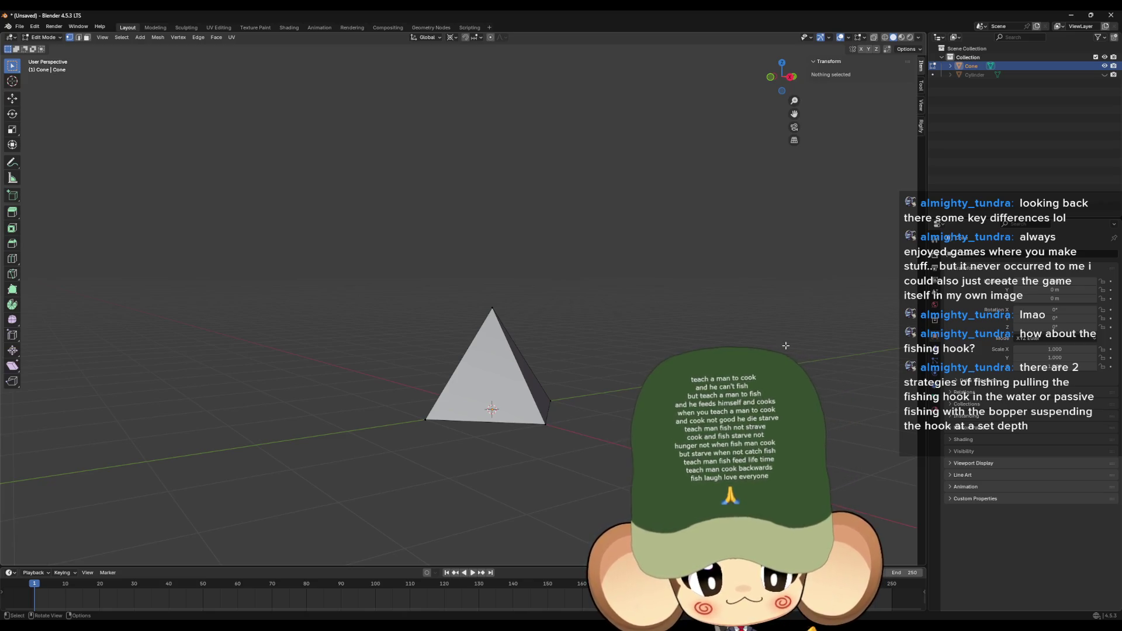
Step: Duplicate the pyramid in place and rotate the copy 180° about Y
{"action": "key", "text": "a"}
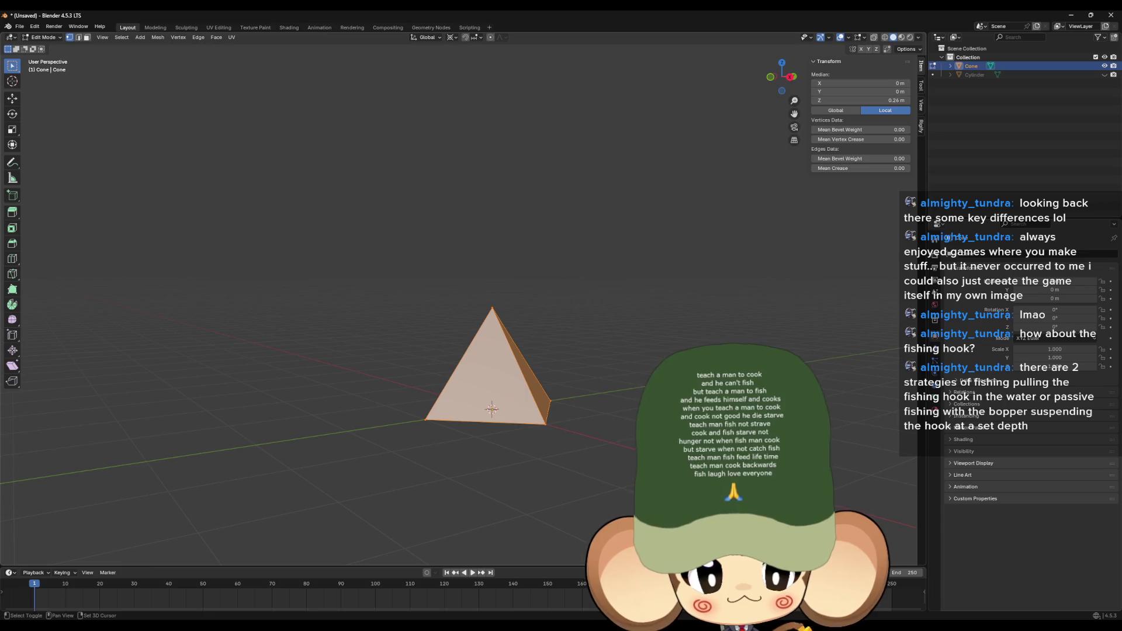
{"action": "key", "text": "shift+d"}
{"action": "key", "text": "Escape"}
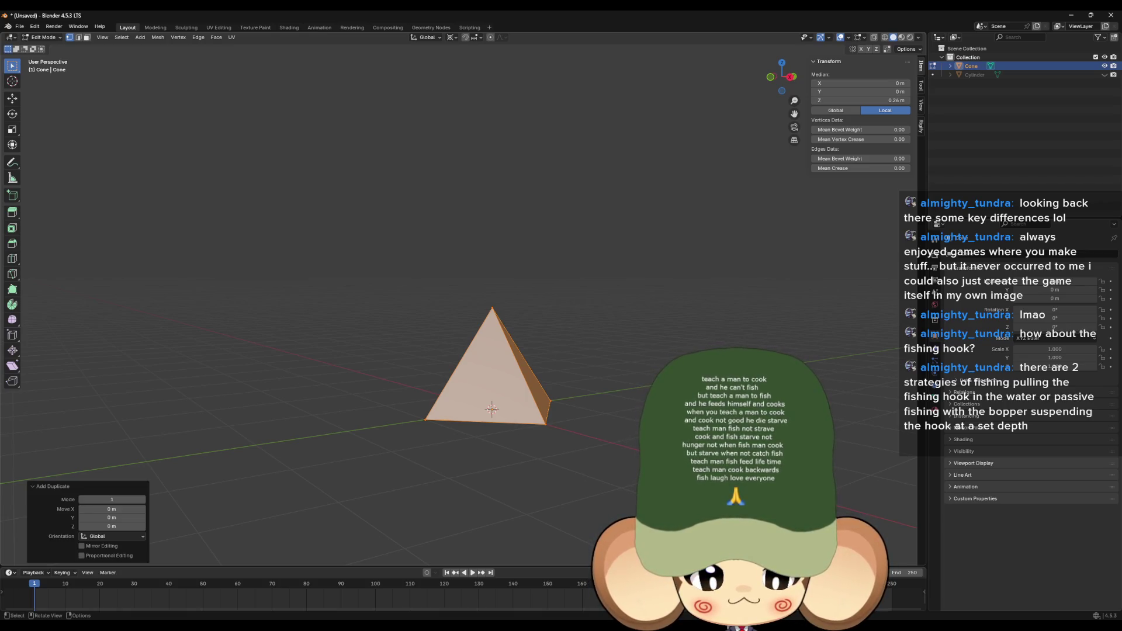
{"action": "type", "text": "ry"}
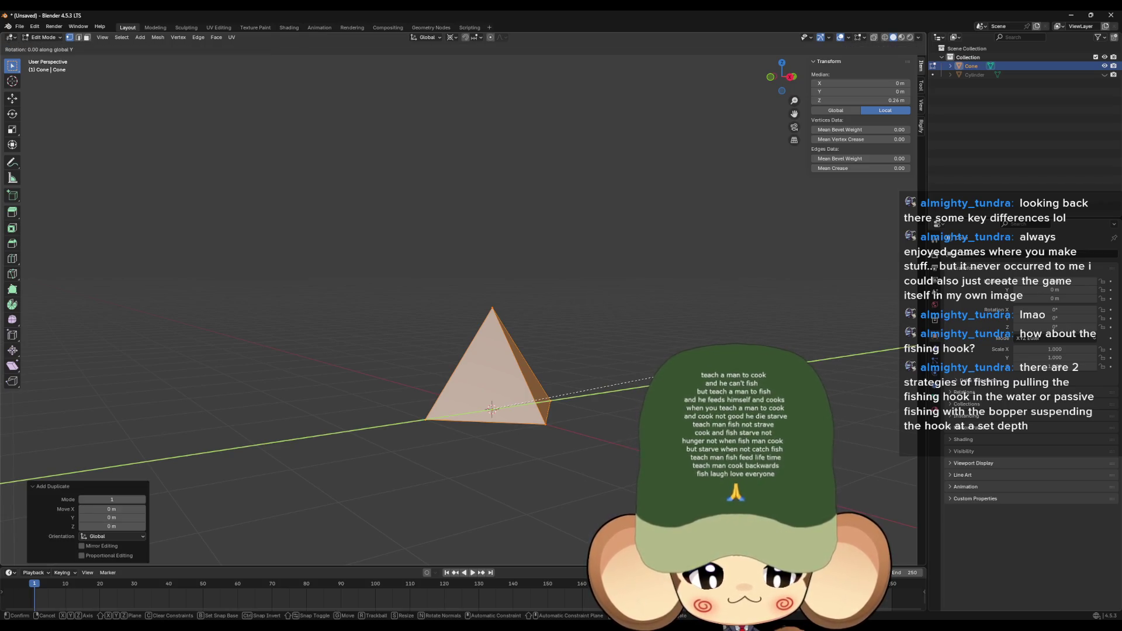
{"action": "type", "text": "180"}
{"action": "key", "text": "Return"}
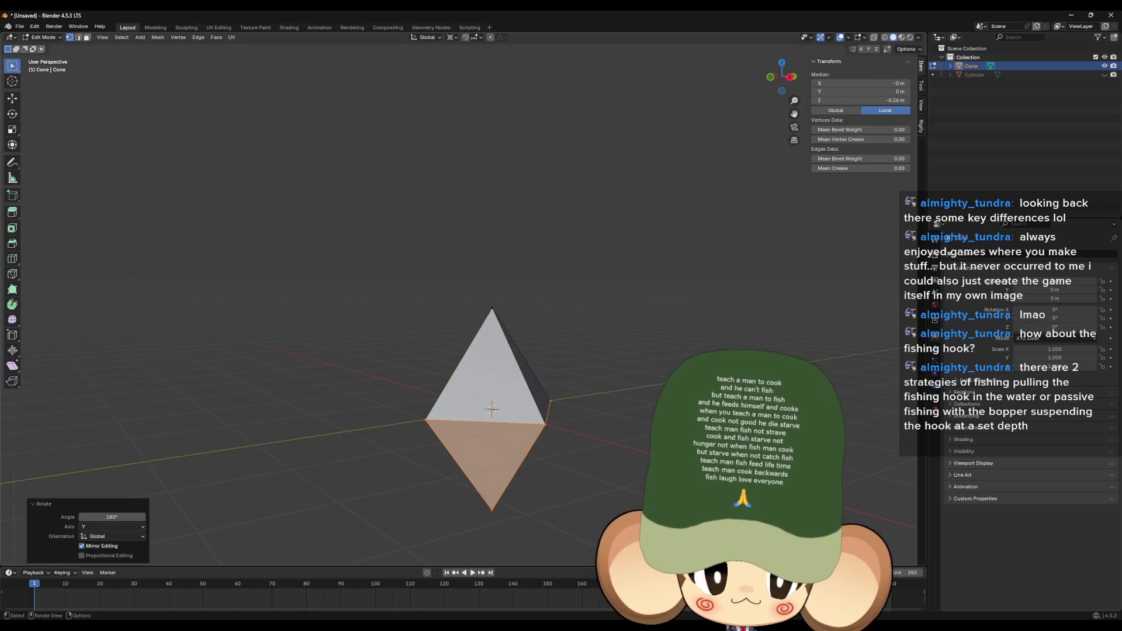
Step: Select all and merge the overlapping vertices By Distance
{"action": "key", "text": "a"}
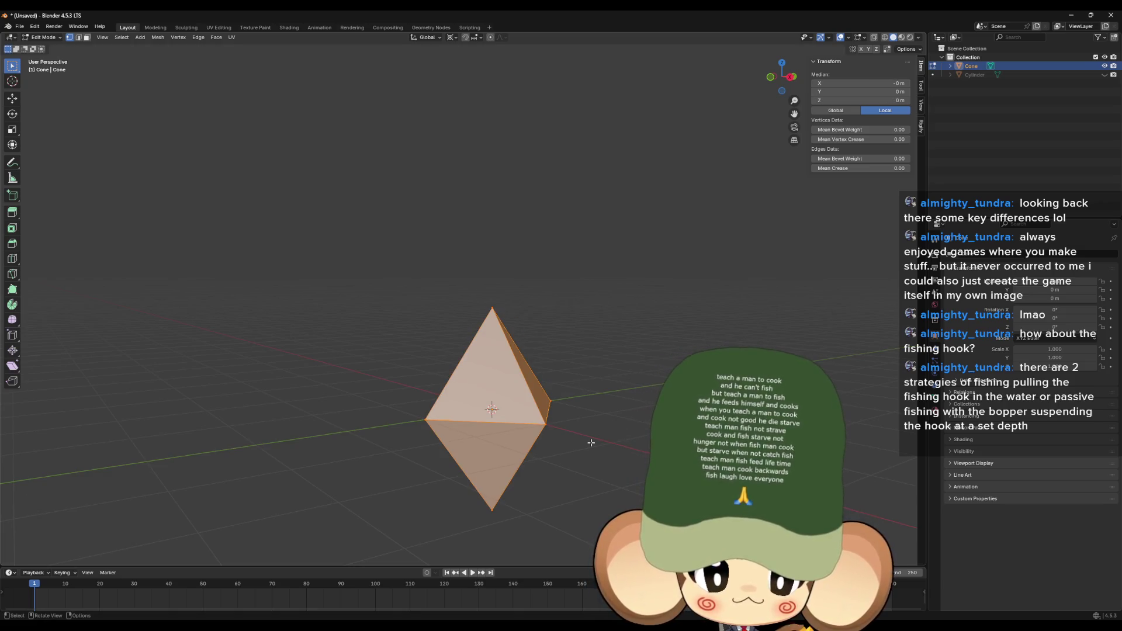
{"action": "scroll", "coordinate": [580, 451], "scroll_direction": "up", "scroll_amount": 1}
{"action": "key", "text": "m"}
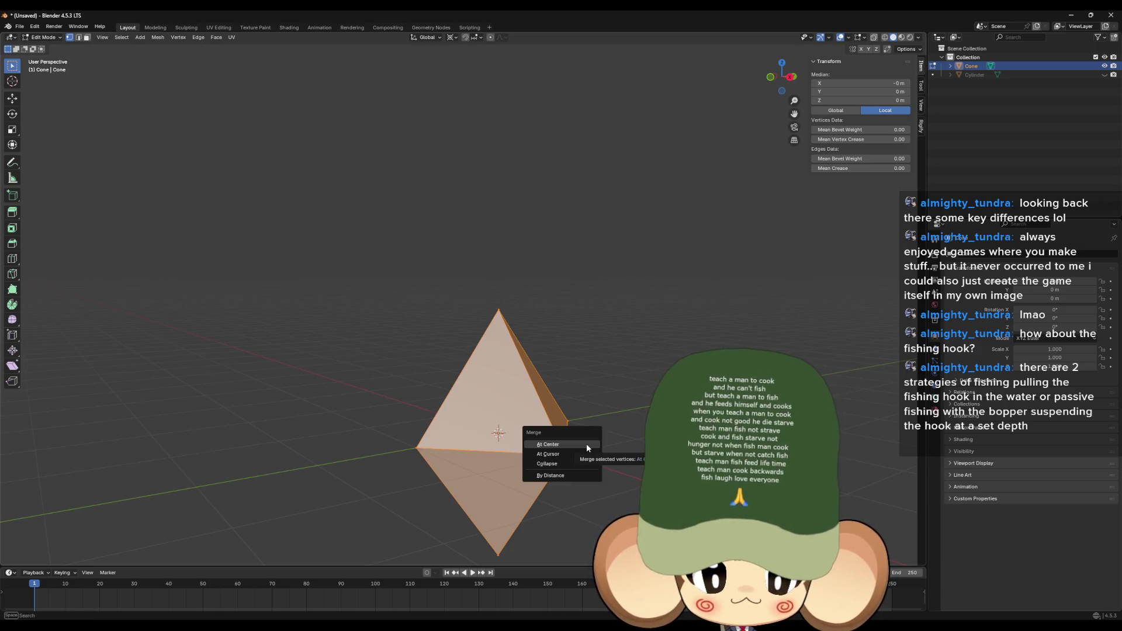
{"action": "left_click", "coordinate": [572, 474]}
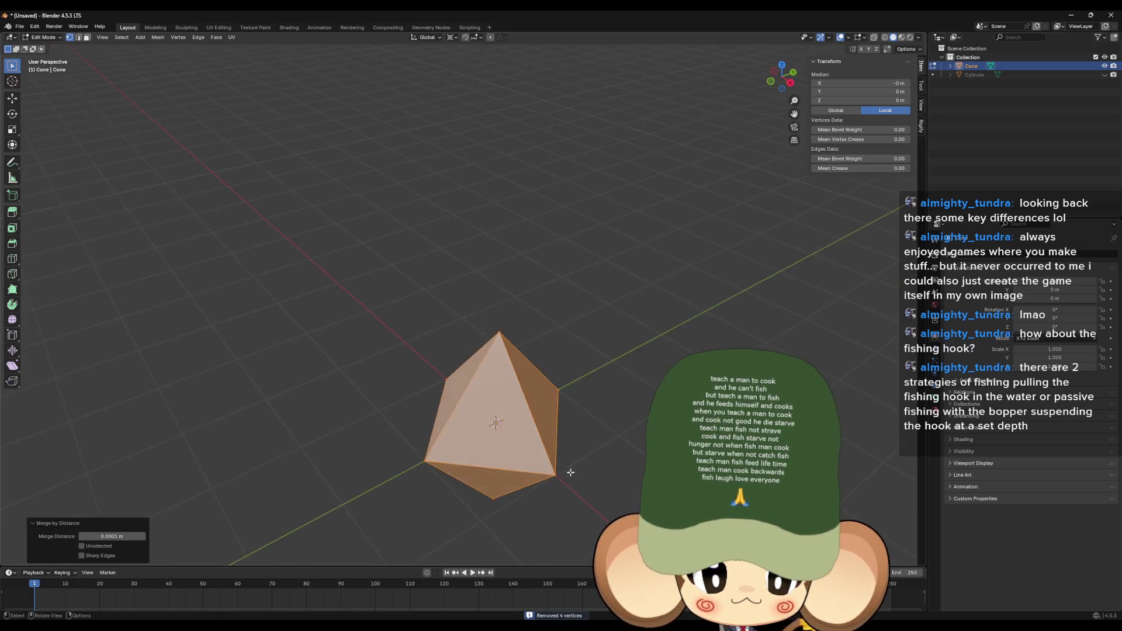
{"action": "scroll", "coordinate": [607, 433], "scroll_direction": "up", "scroll_amount": 5}
{"action": "scroll", "coordinate": [606, 433], "scroll_direction": "up", "scroll_amount": 5}
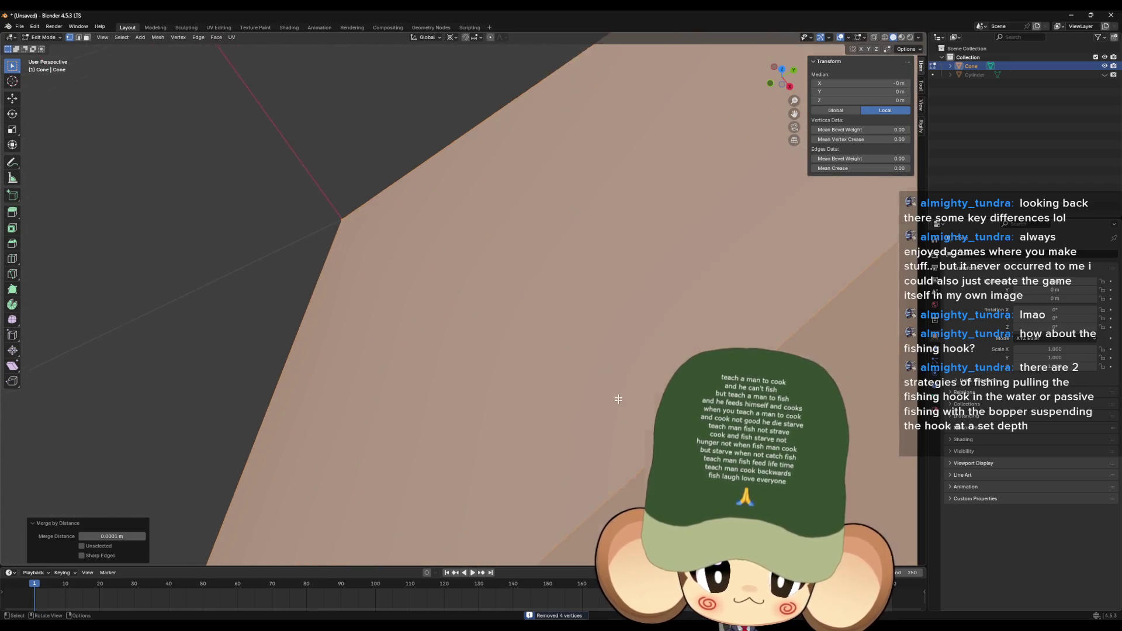
{"action": "mouse_move", "coordinate": [370, 478]}
{"action": "left_mouse_down"}
{"action": "mouse_move", "coordinate": [659, 348]}
{"action": "mouse_move", "coordinate": [671, 388]}
{"action": "mouse_move", "coordinate": [658, 335]}
{"action": "mouse_move", "coordinate": [547, 417]}
{"action": "mouse_move", "coordinate": [258, 180]}
{"action": "mouse_move", "coordinate": [132, 150]}
{"action": "left_mouse_up"}
Step: In face select mode, delete the inner floor face
{"action": "key", "text": "3"}
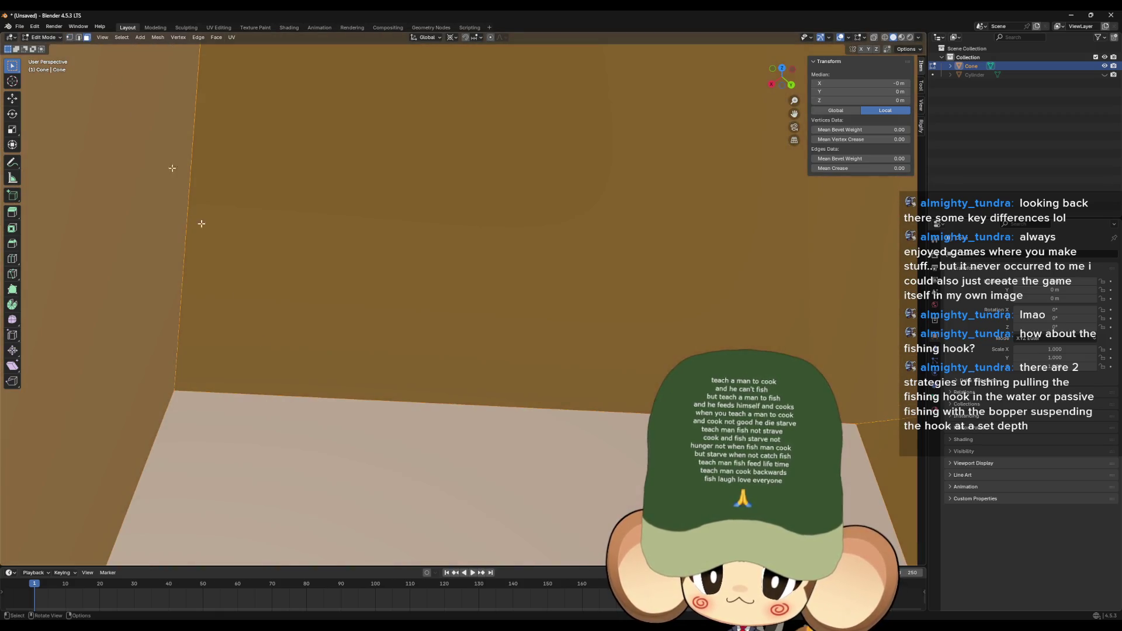
{"action": "key", "text": "alt+a"}
{"action": "key", "text": "x"}
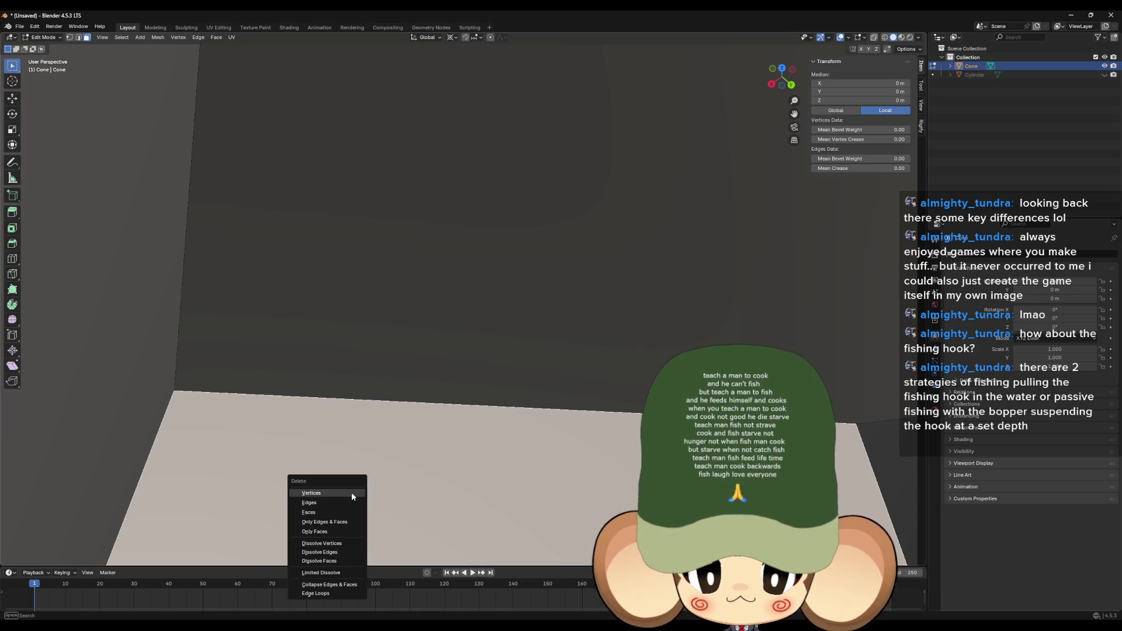
{"action": "left_click", "coordinate": [317, 512]}
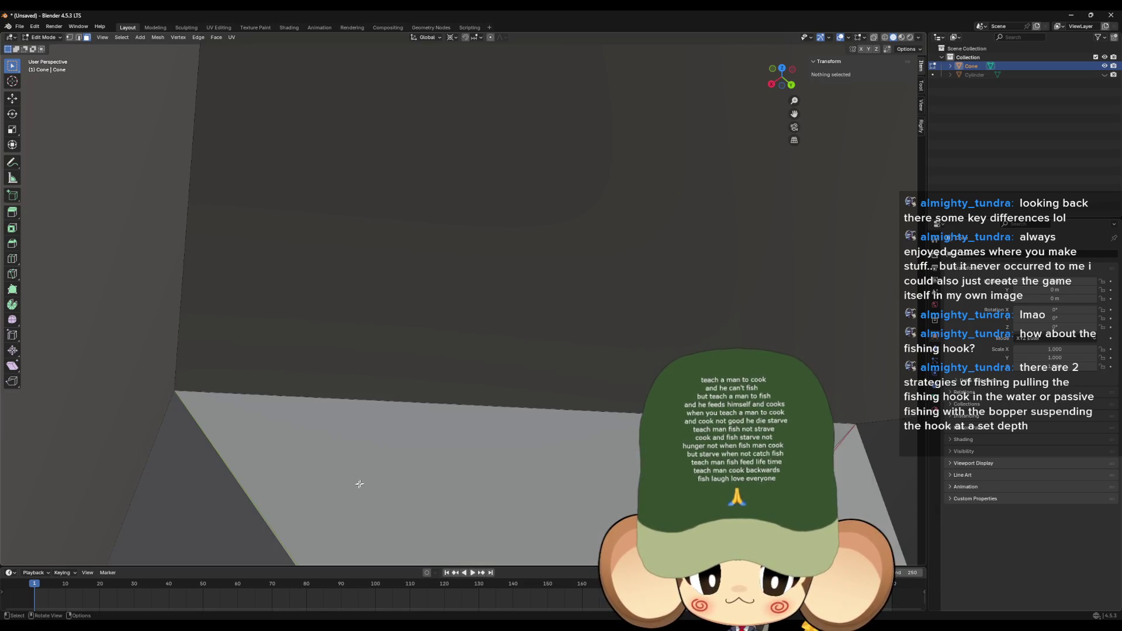
{"action": "scroll", "coordinate": [366, 492], "scroll_direction": "down", "scroll_amount": 6}
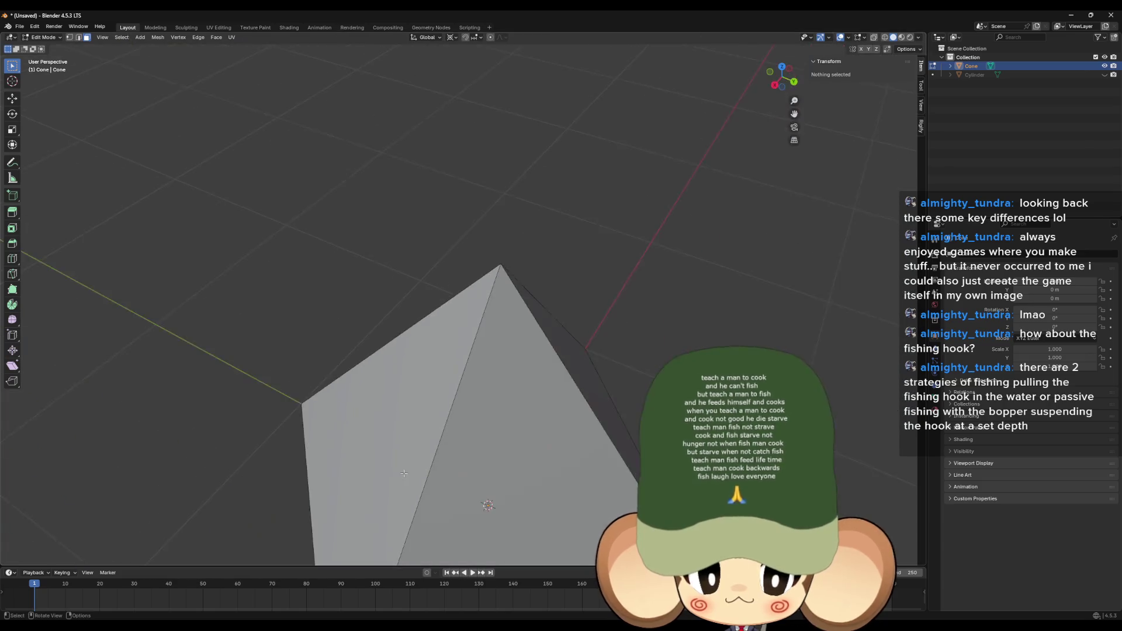
Step: Try moving the diamond, undo it, then select all and view it in wireframe
{"action": "key", "text": "a"}
{"action": "key", "text": "g"}
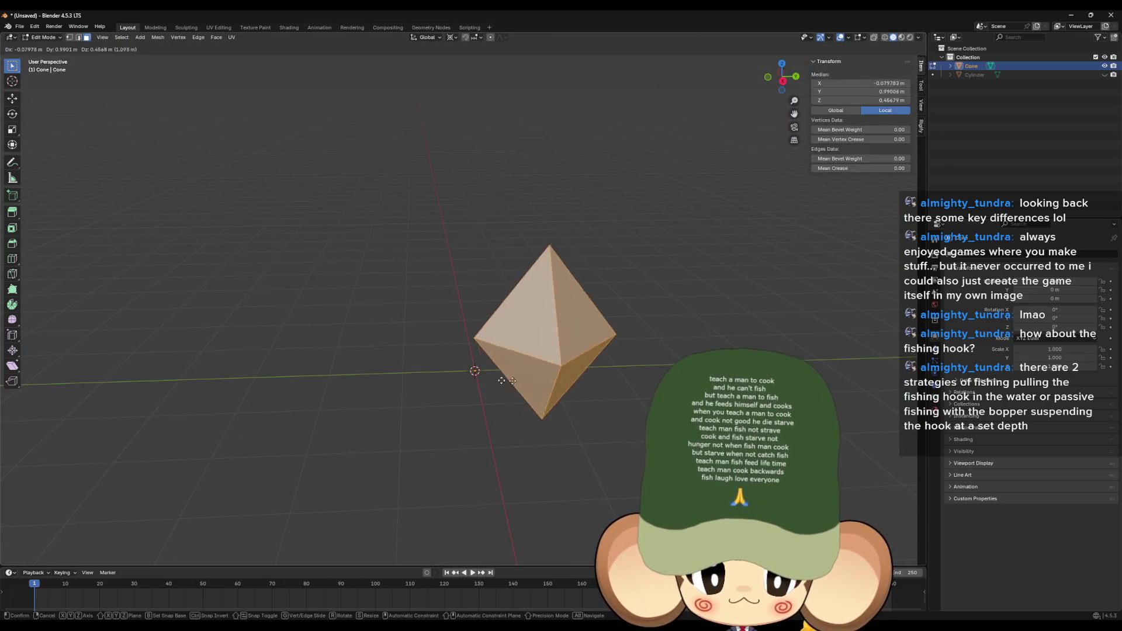
{"action": "left_click", "coordinate": [458, 350]}
{"action": "key", "text": "g"}
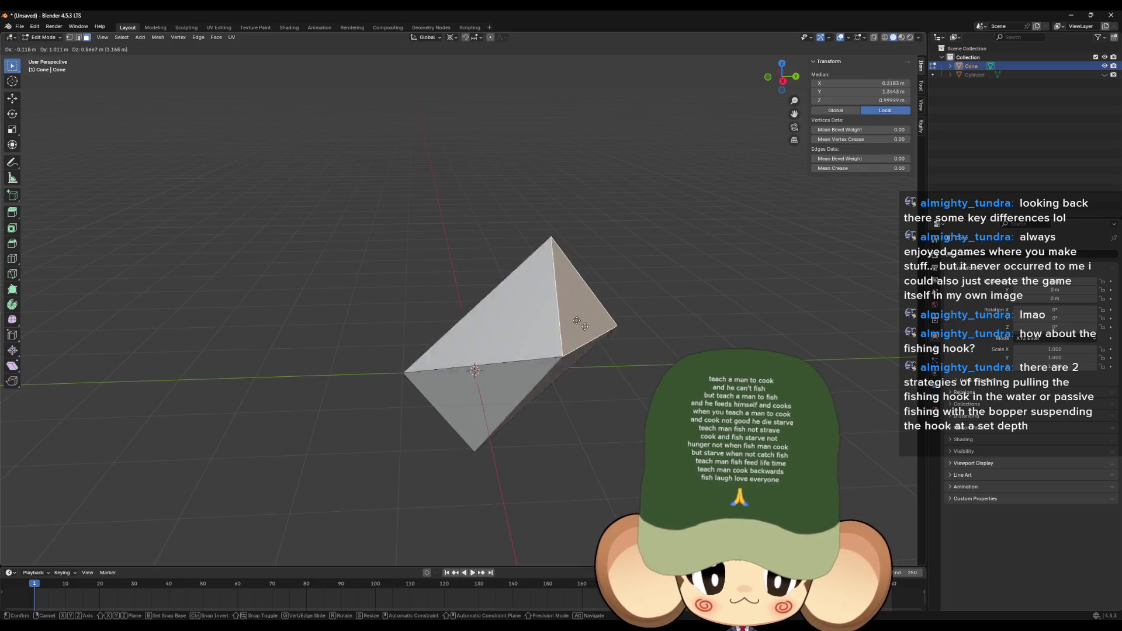
{"action": "left_click", "coordinate": [576, 337]}
{"action": "key", "text": "ctrl+z"}
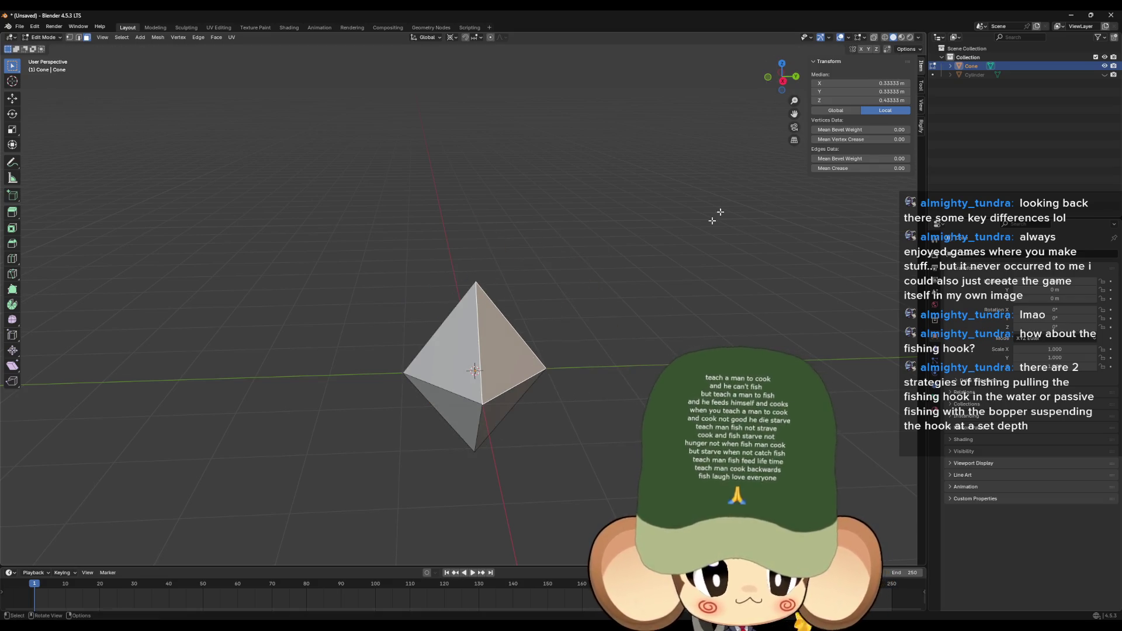
{"action": "key", "text": "a"}
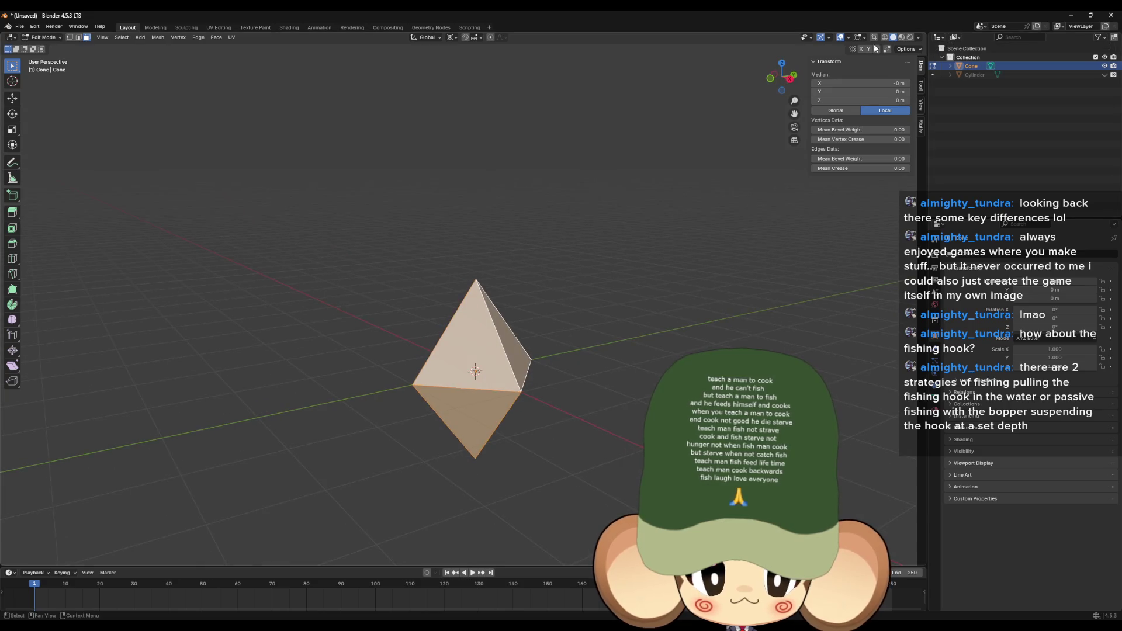
{"action": "left_click", "coordinate": [885, 38]}
{"action": "mouse_move", "coordinate": [807, 205]}
{"action": "left_mouse_down"}
{"action": "mouse_move", "coordinate": [771, 271]}
{"action": "mouse_move", "coordinate": [734, 265]}
{"action": "mouse_move", "coordinate": [721, 220]}
{"action": "mouse_move", "coordinate": [663, 235]}
{"action": "mouse_move", "coordinate": [690, 275]}
{"action": "mouse_move", "coordinate": [725, 286]}
{"action": "mouse_move", "coordinate": [707, 313]}
{"action": "mouse_move", "coordinate": [627, 334]}
{"action": "left_mouse_up"}
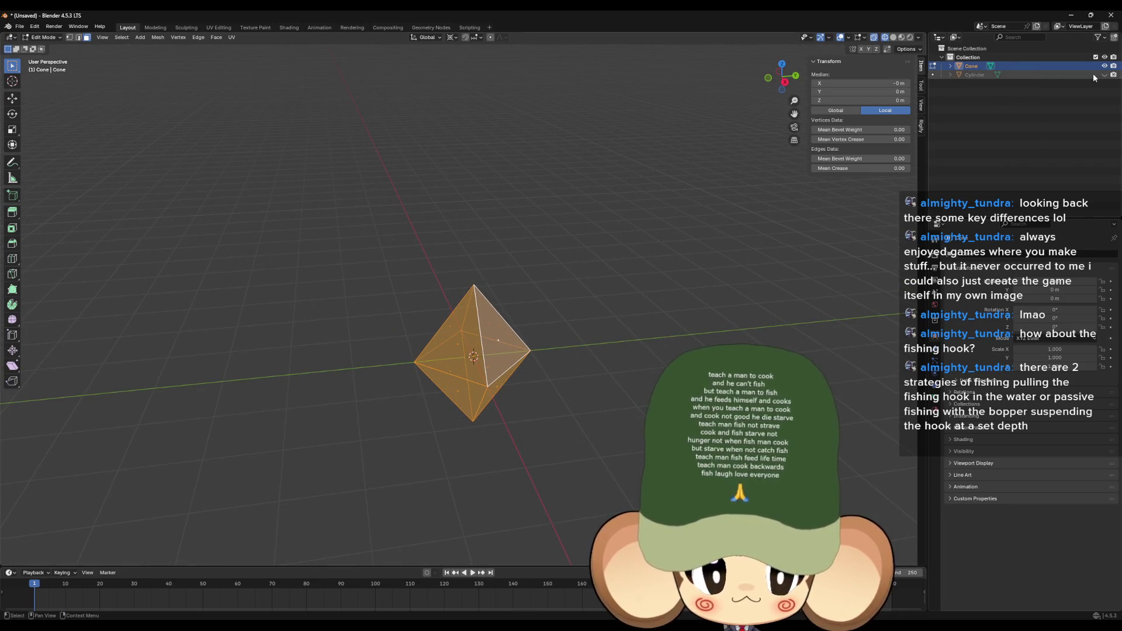
Step: Scale the diamond down twice to about 0.0555 × 0.0555 × 0.0721 m
{"action": "scroll", "coordinate": [664, 306], "scroll_direction": "up", "scroll_amount": 4}
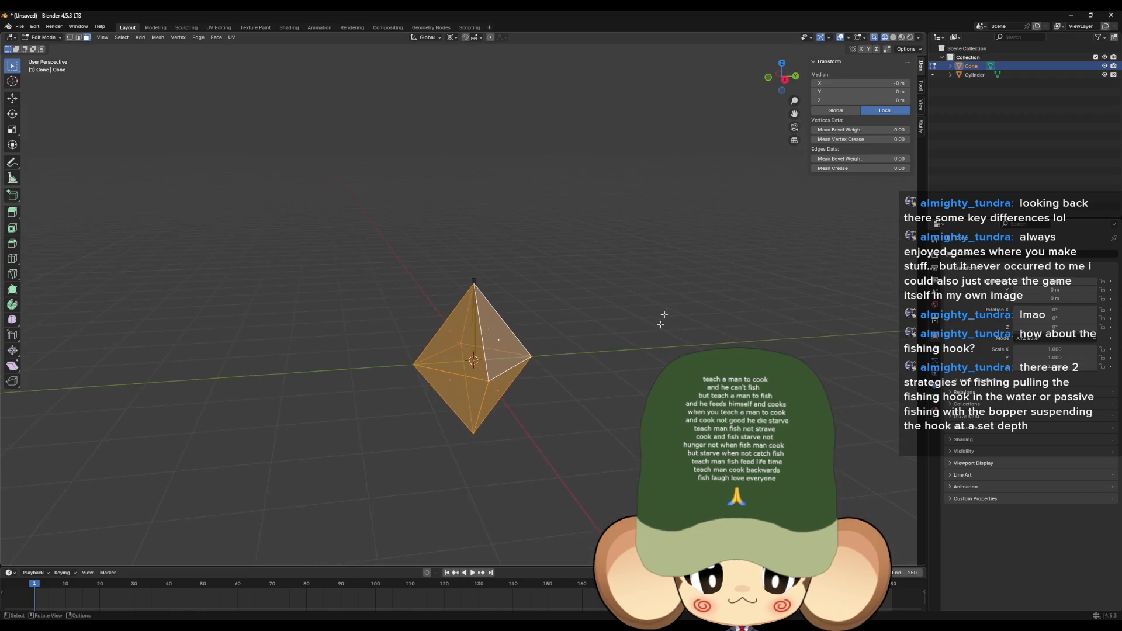
{"action": "scroll", "coordinate": [591, 454], "scroll_direction": "down", "scroll_amount": 2}
{"action": "key", "text": "s"}
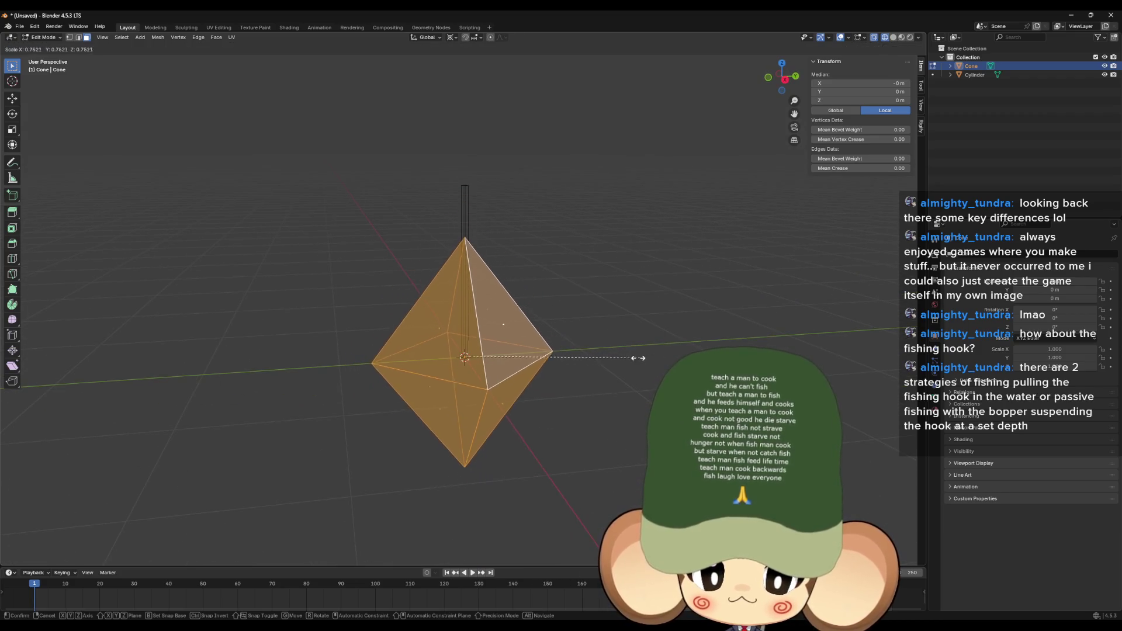
{"action": "left_click", "coordinate": [470, 358]}
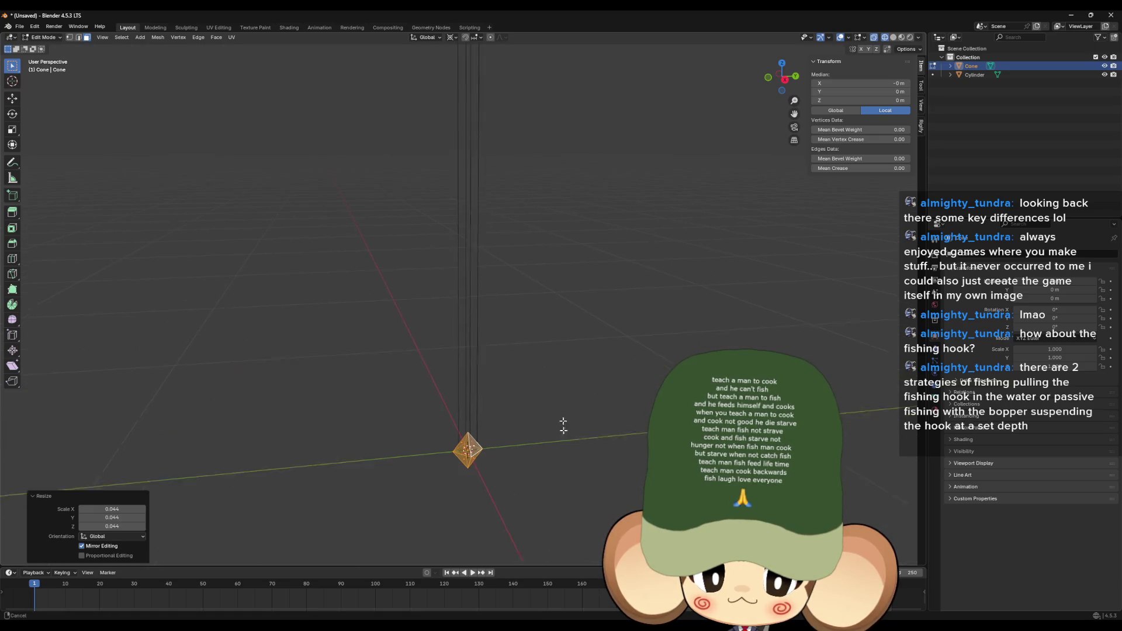
{"action": "scroll", "coordinate": [470, 359], "scroll_direction": "up", "scroll_amount": 3}
{"action": "key", "text": "s"}
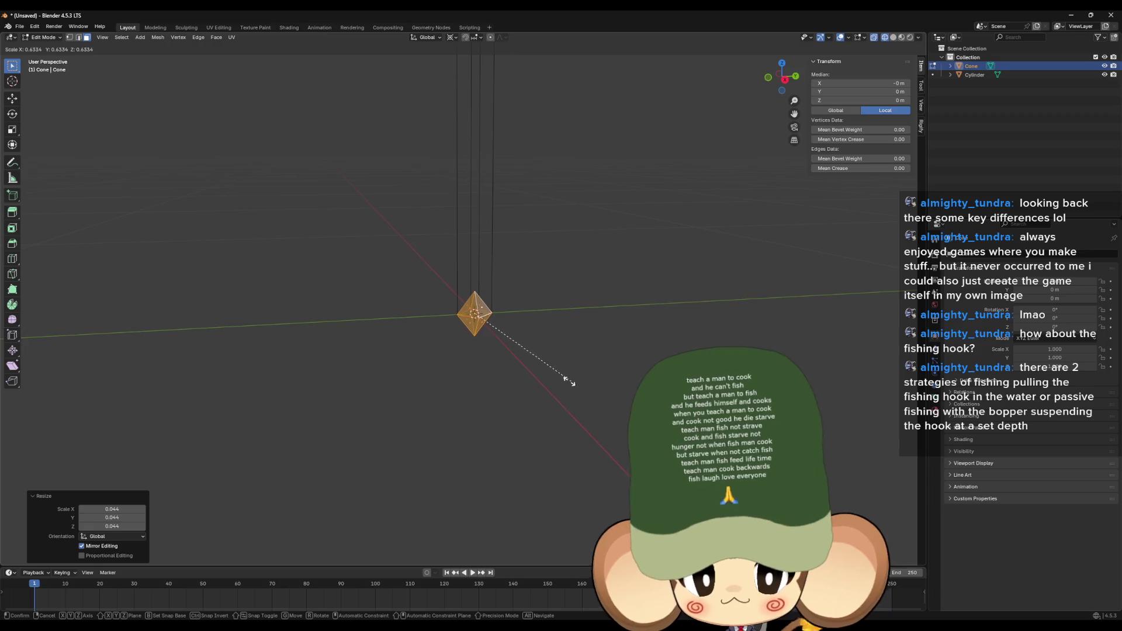
{"action": "left_click", "coordinate": [577, 395]}
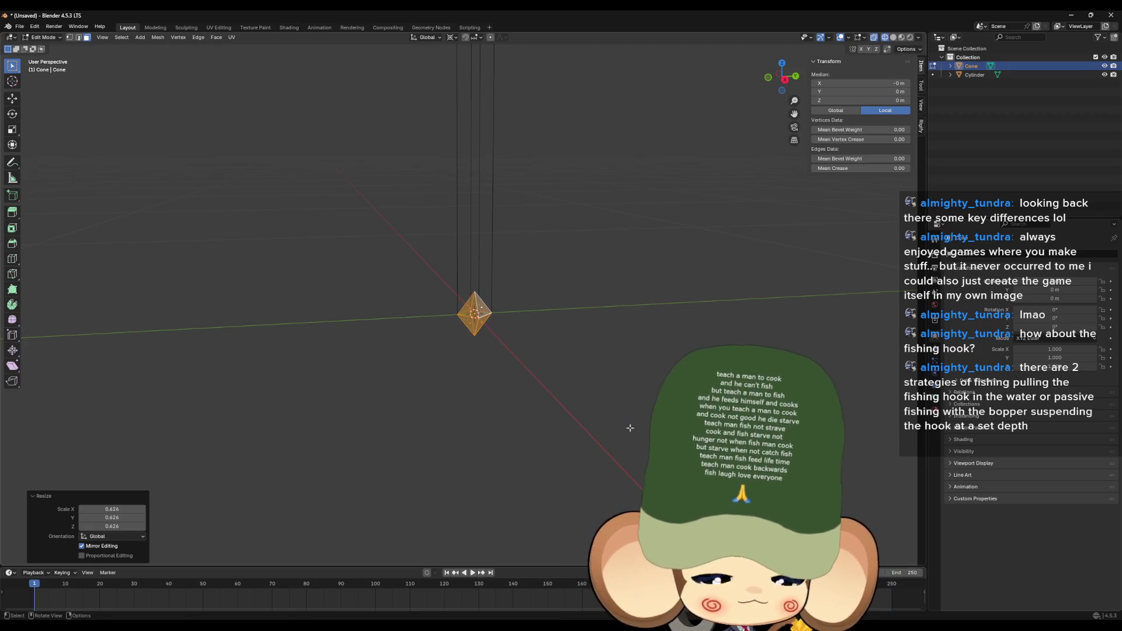
Step: Hide the Cylinder in the Outliner and return to Object Mode
{"action": "mouse_move", "coordinate": [597, 409]}
{"action": "left_mouse_down"}
{"action": "mouse_move", "coordinate": [614, 351]}
{"action": "mouse_move", "coordinate": [591, 343]}
{"action": "left_mouse_up"}
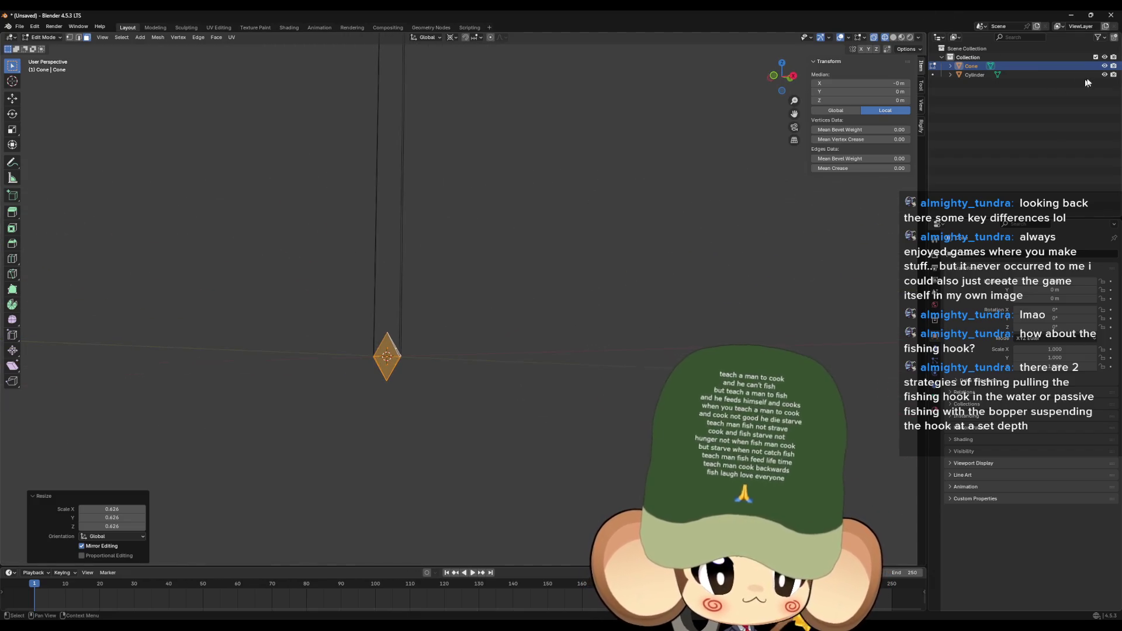
{"action": "left_click", "coordinate": [1104, 76]}
{"action": "mouse_move", "coordinate": [444, 363]}
{"action": "left_mouse_down"}
{"action": "mouse_move", "coordinate": [482, 286]}
{"action": "mouse_move", "coordinate": [476, 272]}
{"action": "mouse_move", "coordinate": [534, 303]}
{"action": "left_mouse_up"}
{"action": "key", "text": "Tab"}
{"action": "key", "text": "Tab"}
{"action": "key", "text": "Tab"}
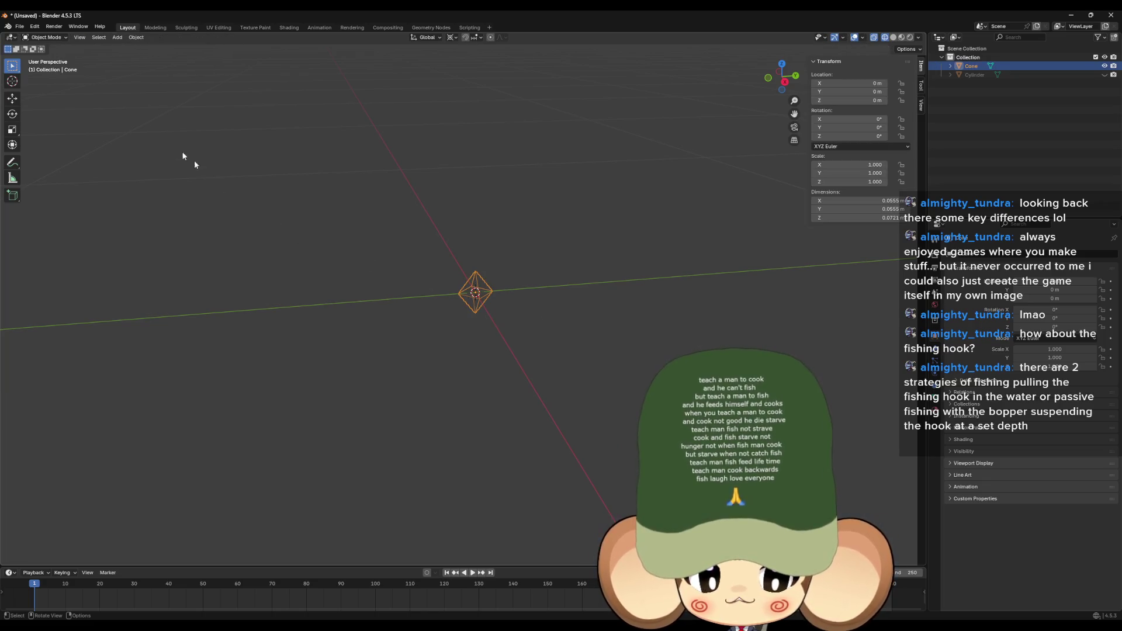
Step: In Material Preview, export the diamond as SimpleFishingBobber.fbx, then minimize Blender
{"action": "left_click", "coordinate": [904, 38]}
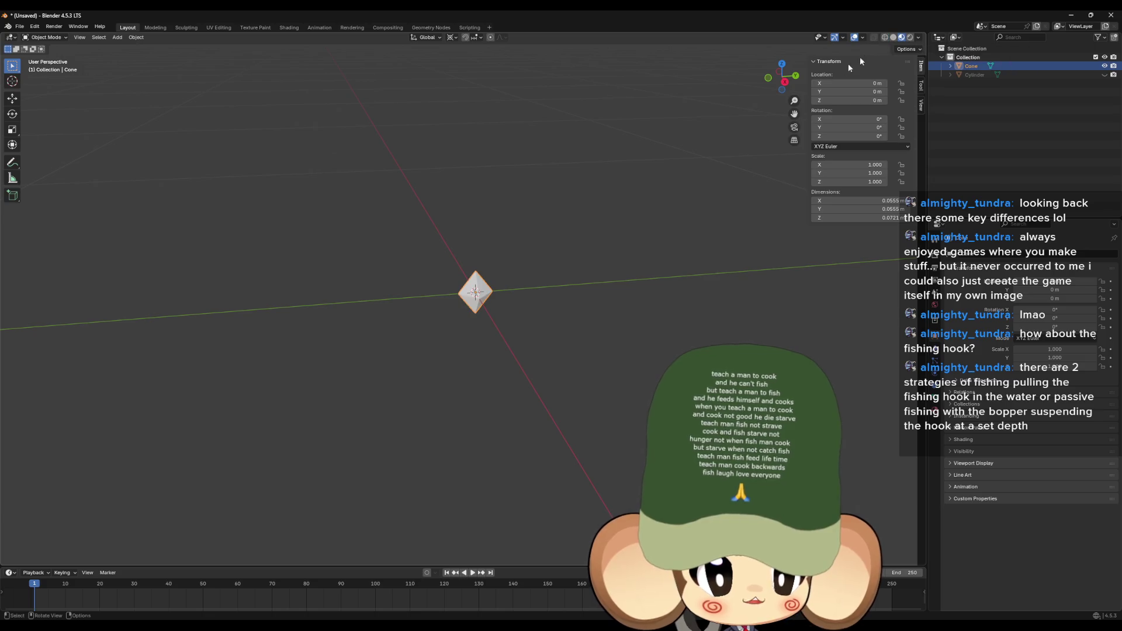
{"action": "left_click", "coordinate": [17, 28]}
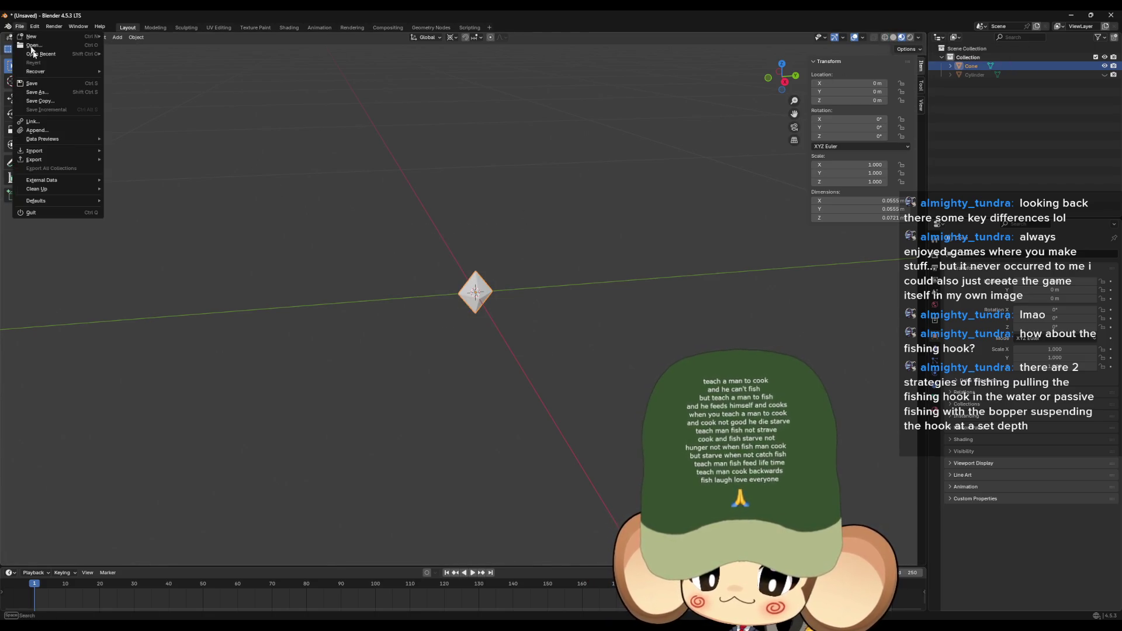
{"action": "mouse_move", "coordinate": [71, 159]}
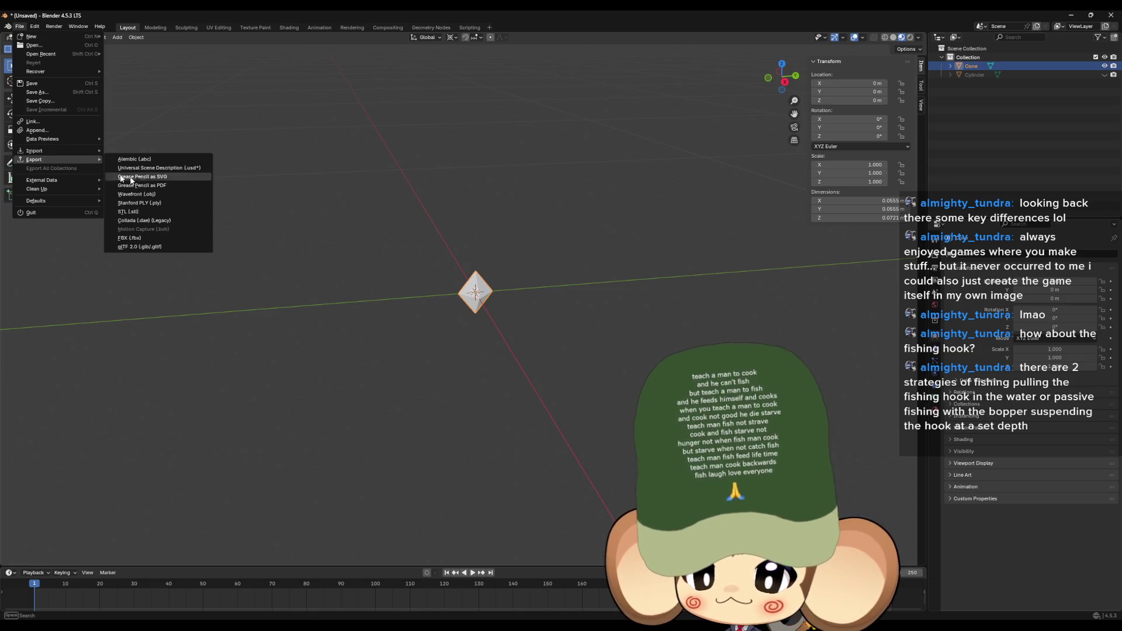
{"action": "left_click", "coordinate": [145, 239]}
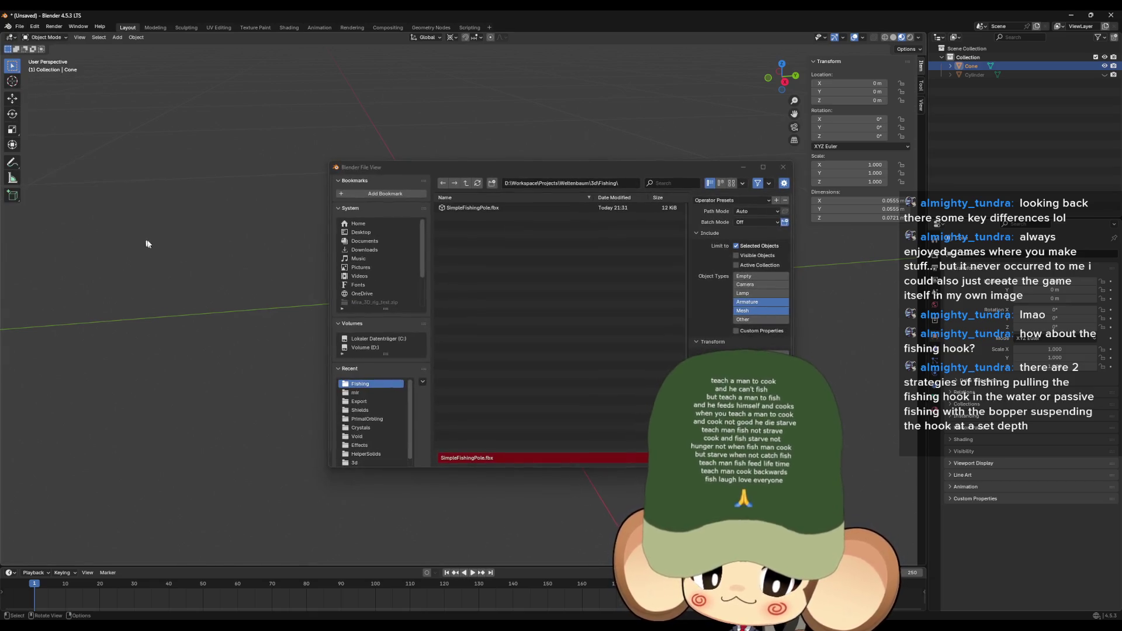
{"action": "left_click", "coordinate": [481, 457]}
{"action": "key", "text": "BackSpace"}
{"action": "key", "text": "BackSpace"}
{"action": "key", "text": "BackSpace"}
{"action": "key", "text": "Delete"}
{"action": "key", "text": "Delete"}
{"action": "type", "text": "Bobber"}
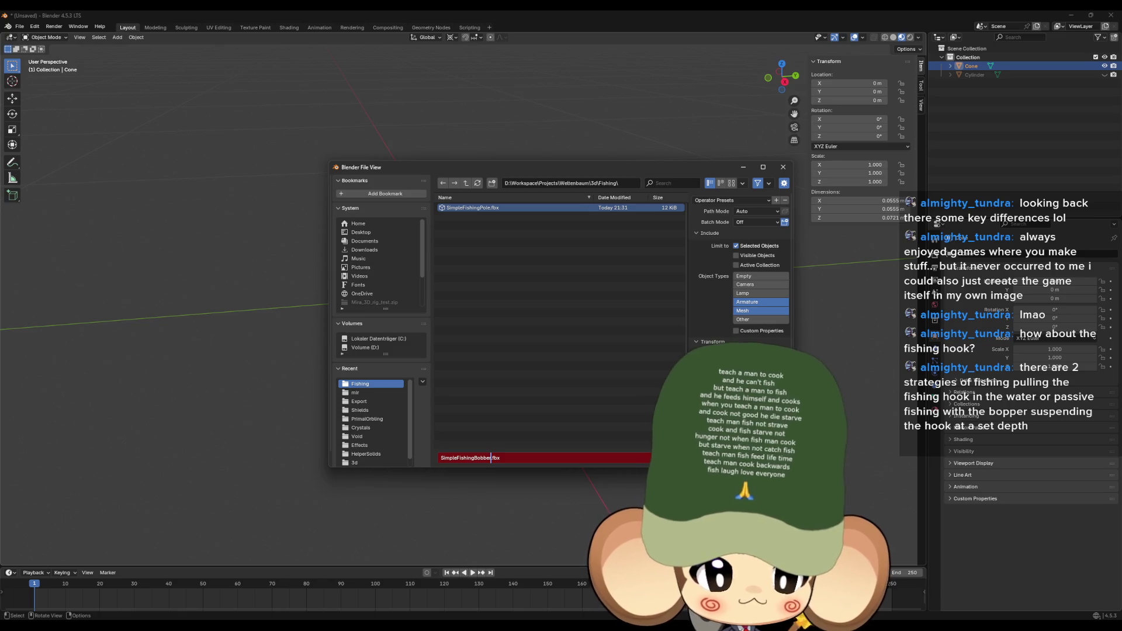
{"action": "key", "text": "Return"}
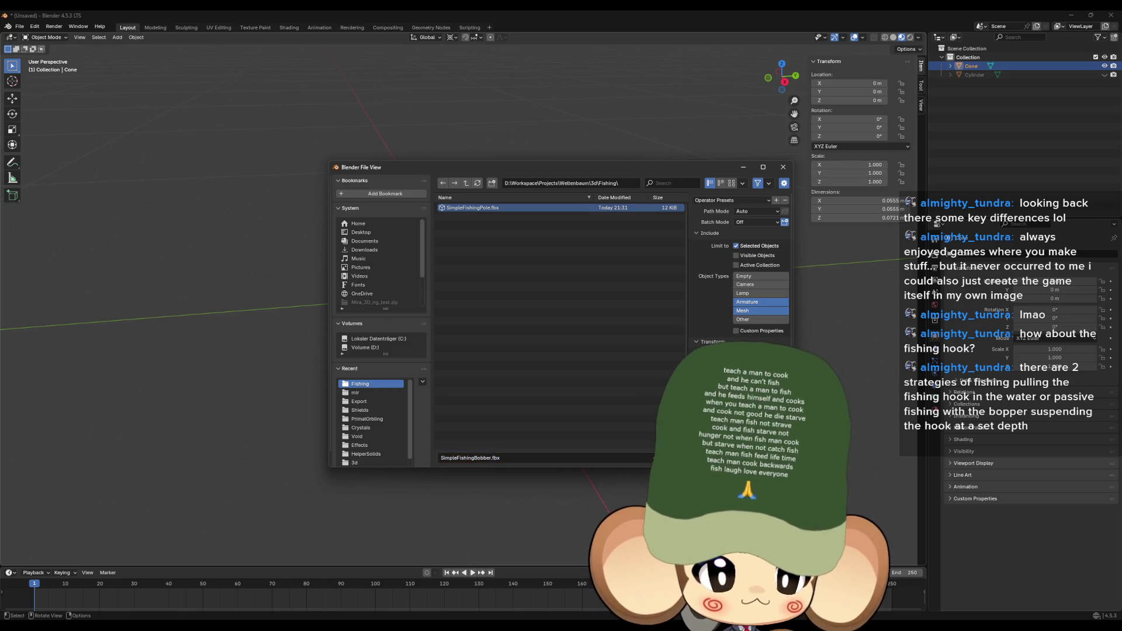
{"action": "left_click", "coordinate": [1072, 15]}
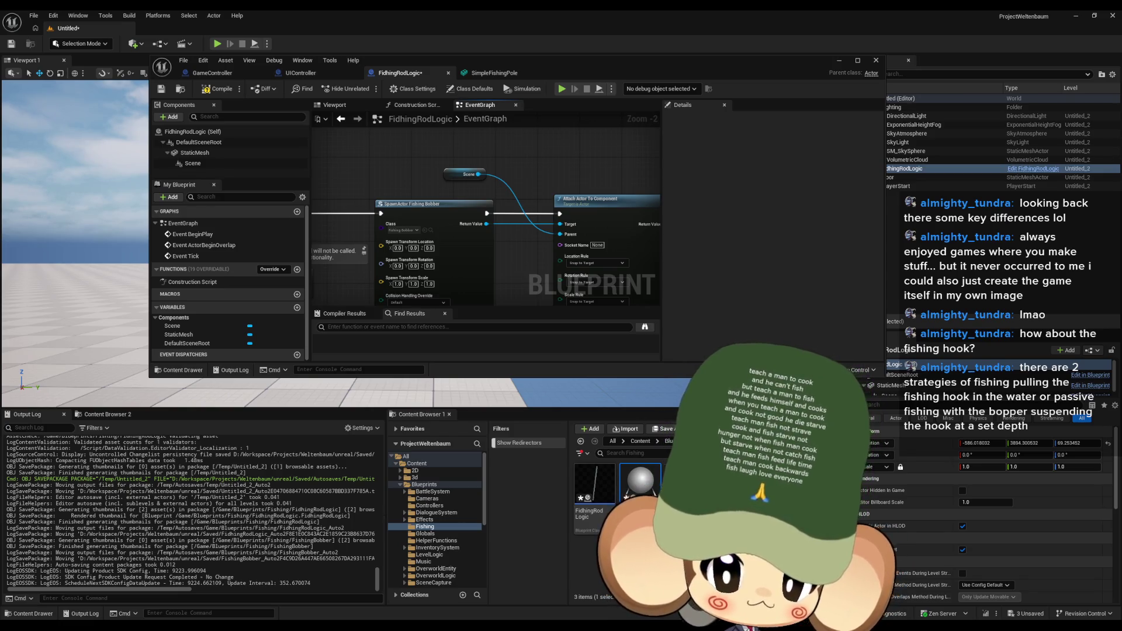
Step: Import the bobber FBX into the Fishing folder and open the FishingBobber blueprint
{"action": "left_click_drag", "start_coordinate": [561, 27], "coordinate": [596, 556]}
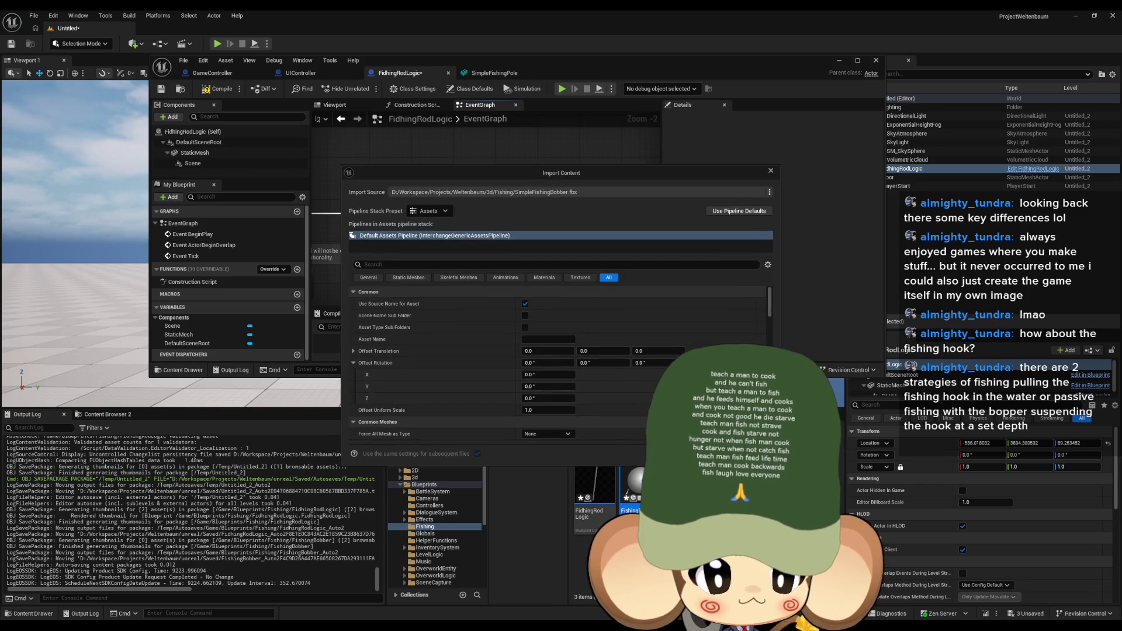
{"action": "key", "text": "Return"}
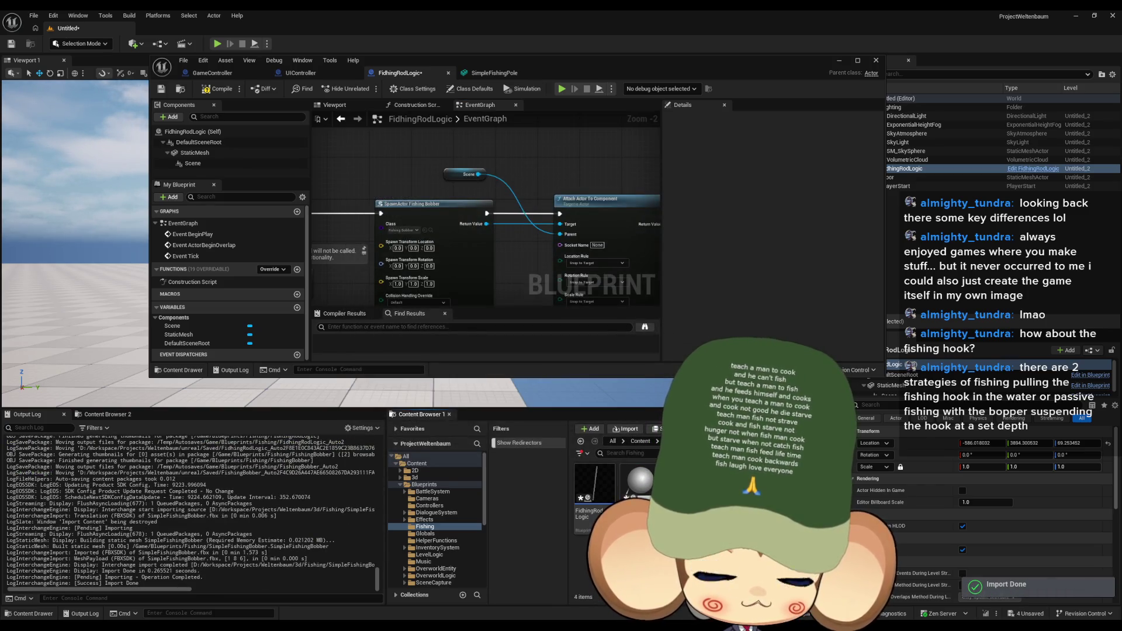
{"action": "double_click", "coordinate": [631, 485]}
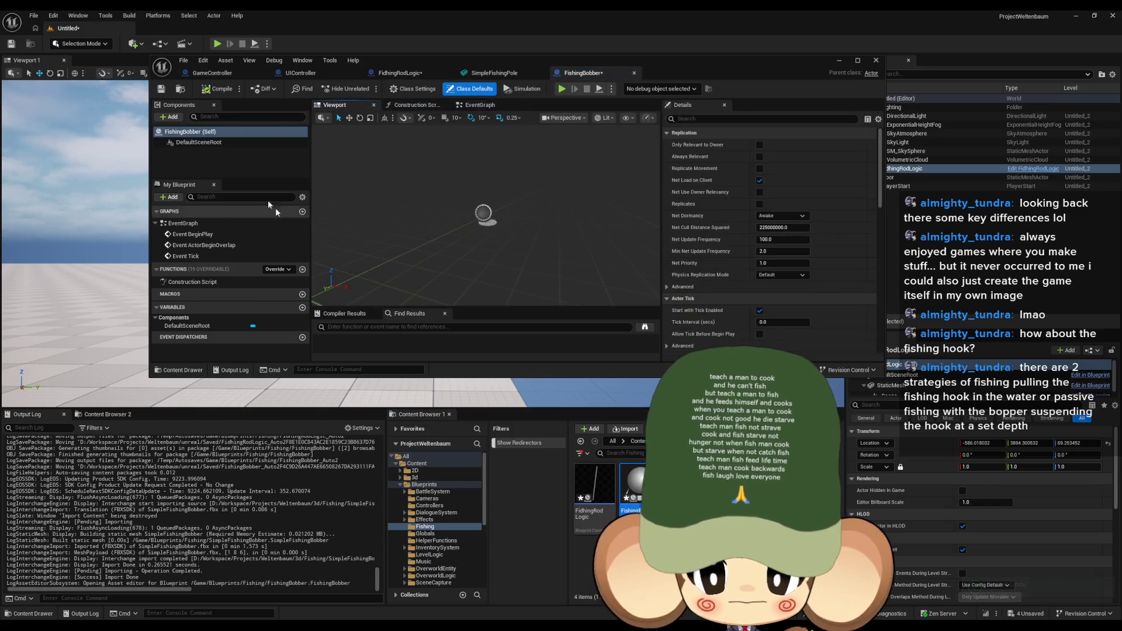
Step: Add a Static Mesh component named BobberMesh using SimpleFishingBobber, then open that mesh
{"action": "left_click", "coordinate": [169, 117]}
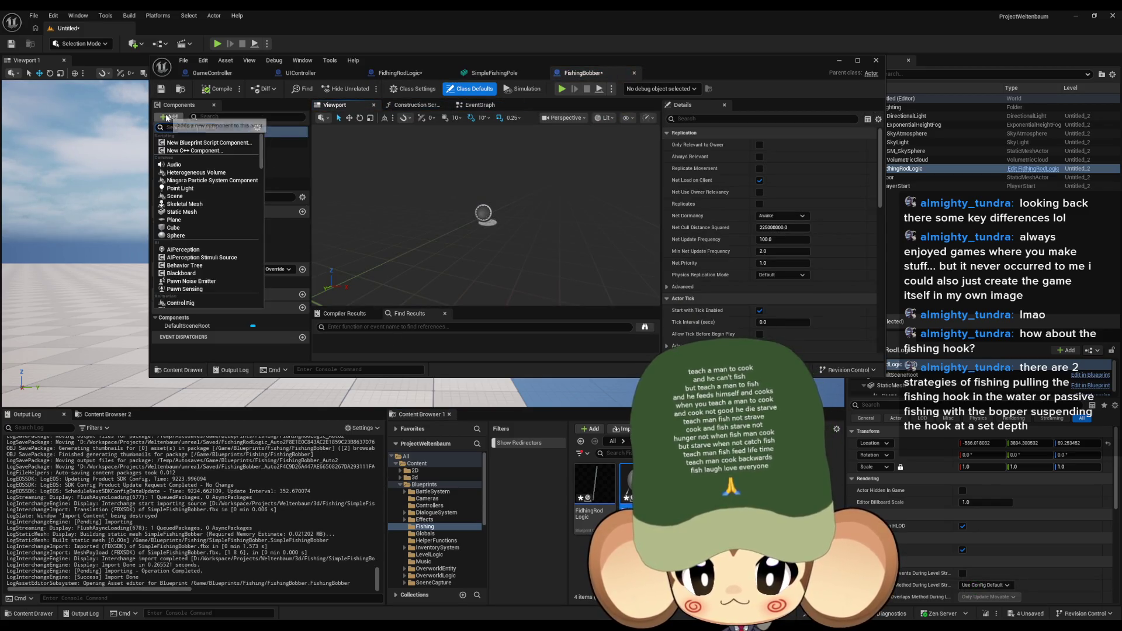
{"action": "left_click", "coordinate": [187, 212]}
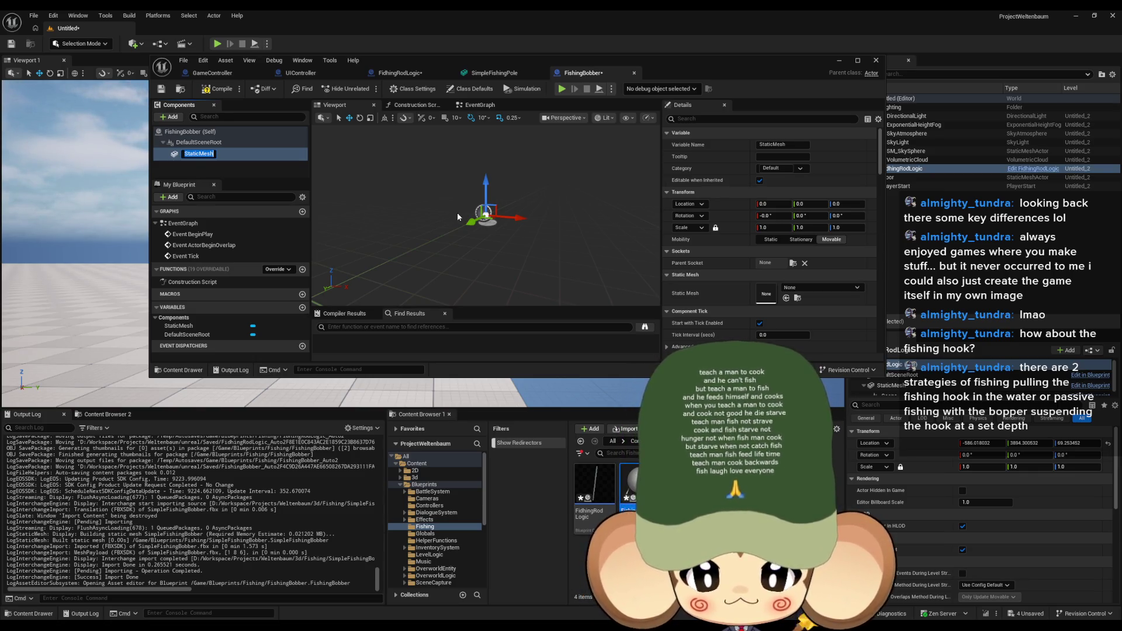
{"action": "type", "text": "Bobber"}
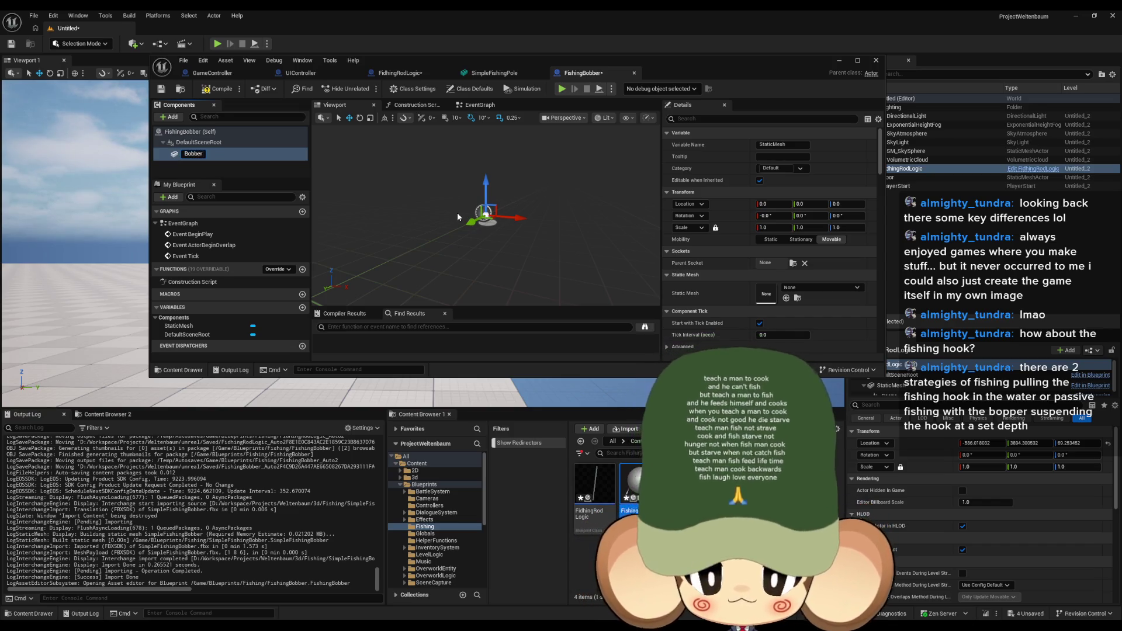
{"action": "type", "text": "Mesh"}
{"action": "key", "text": "Return"}
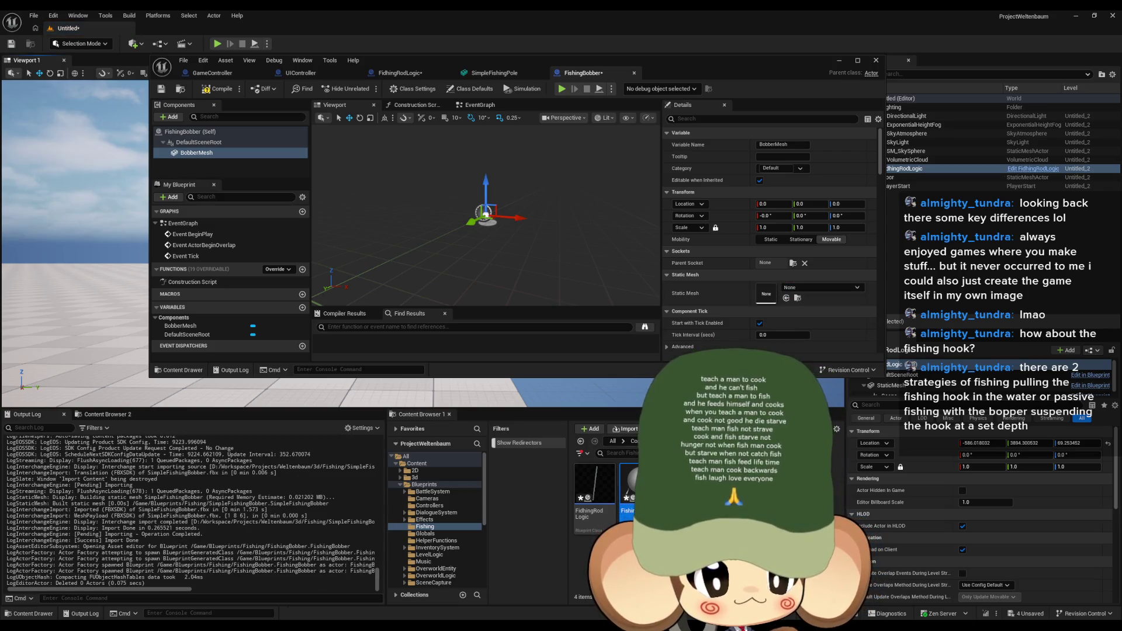
{"action": "left_click", "coordinate": [787, 298]}
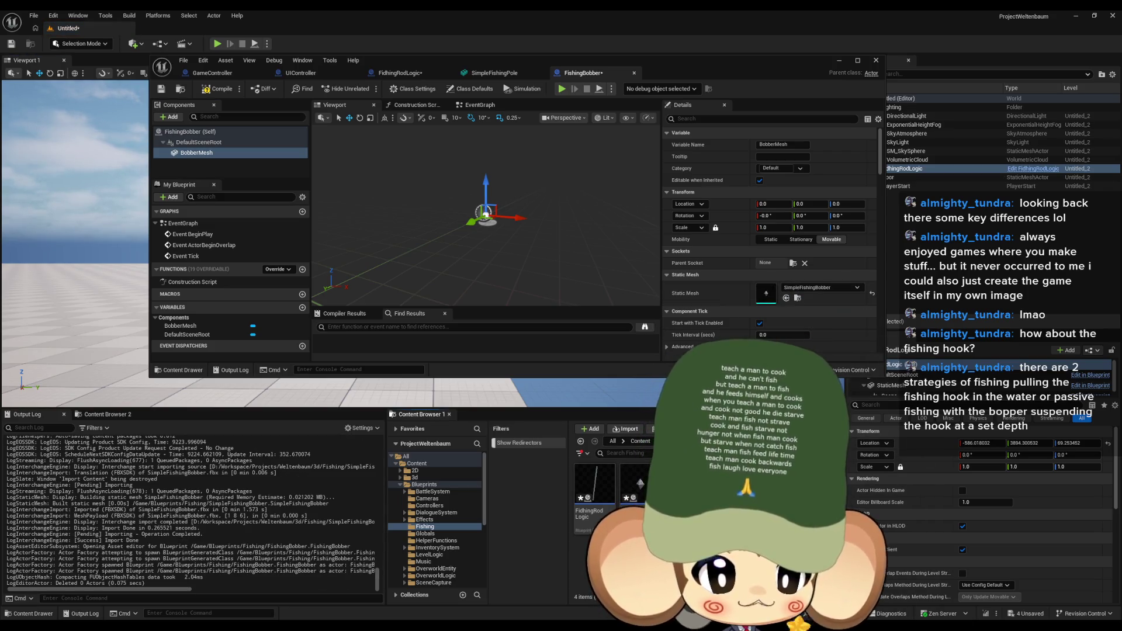
{"action": "double_click", "coordinate": [766, 292]}
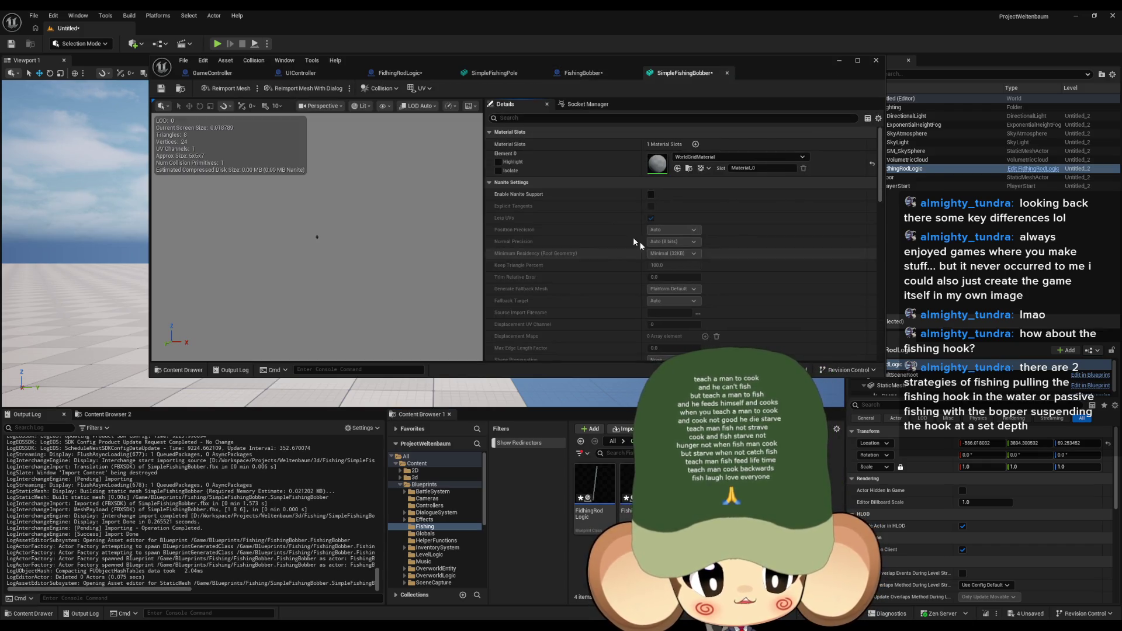
Step: Set SimpleFishingBobber's Collision Presets to NoCollision, save it, and start playing the level
{"action": "scroll", "coordinate": [710, 219], "scroll_direction": "down", "scroll_amount": 2}
{"action": "scroll", "coordinate": [707, 228], "scroll_direction": "down", "scroll_amount": 8}
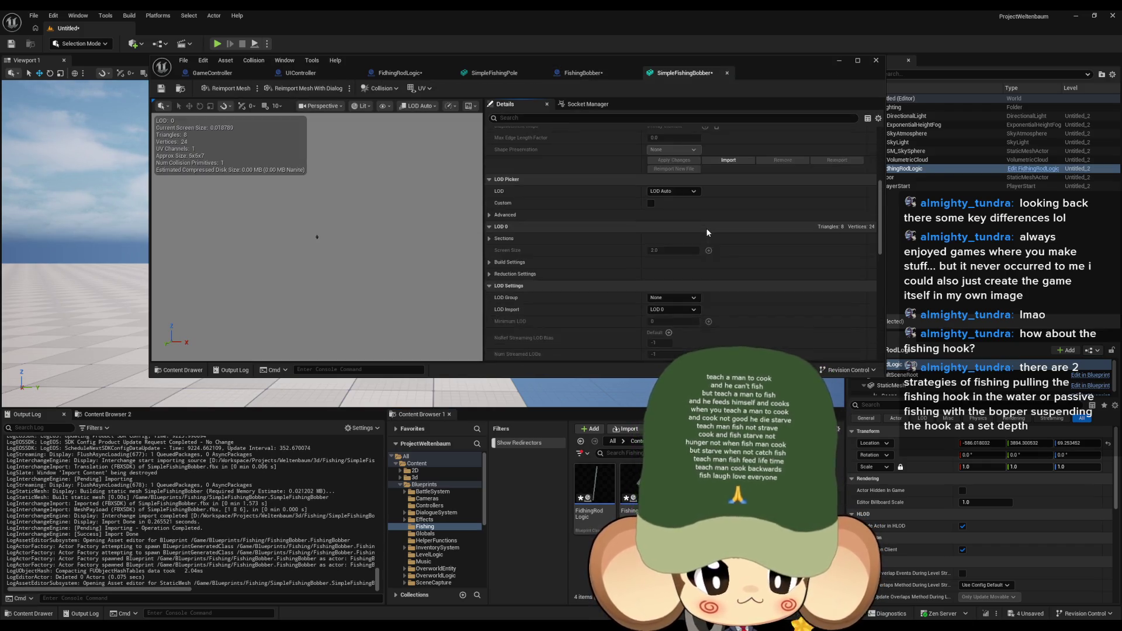
{"action": "scroll", "coordinate": [702, 248], "scroll_direction": "down", "scroll_amount": 1}
{"action": "left_click", "coordinate": [672, 265]}
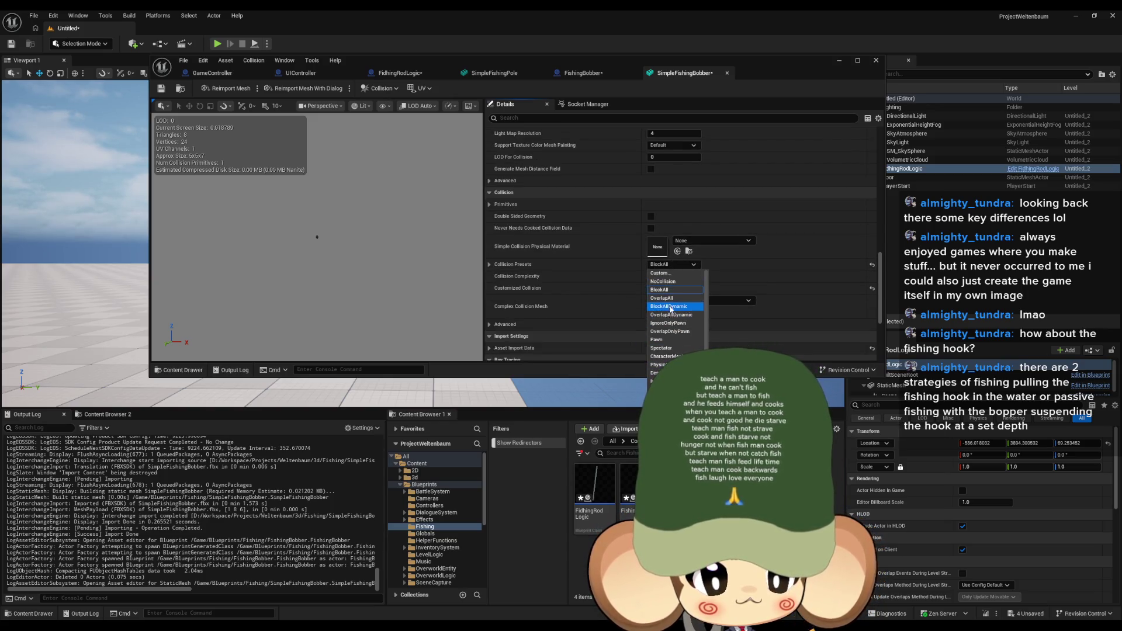
{"action": "left_click", "coordinate": [663, 282]}
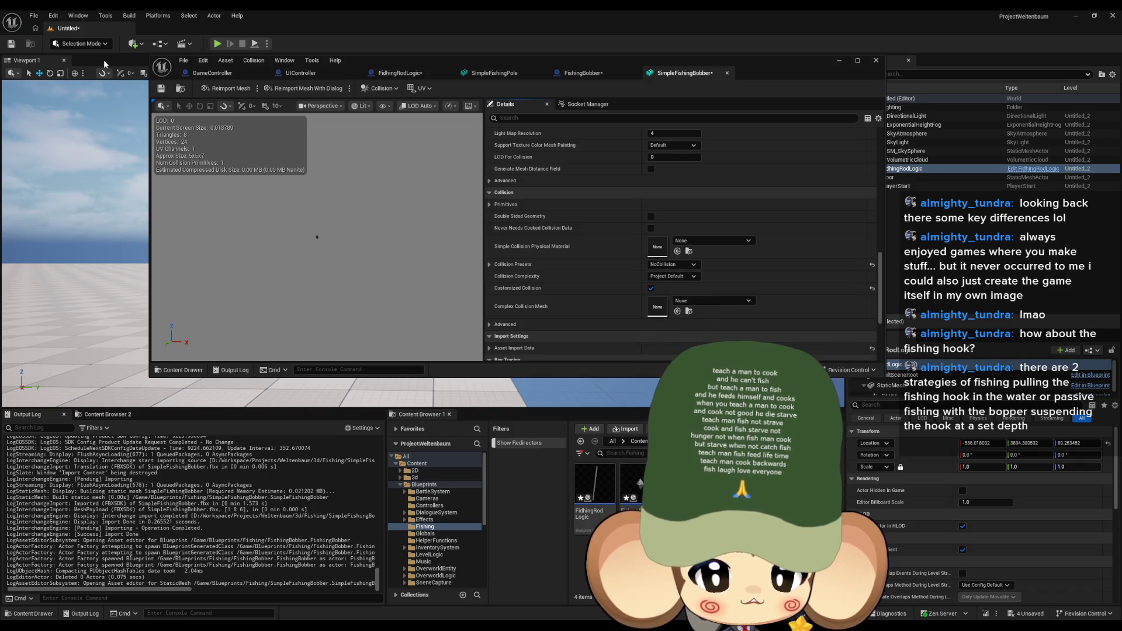
{"action": "left_click", "coordinate": [161, 88]}
{"action": "left_click", "coordinate": [840, 61]}
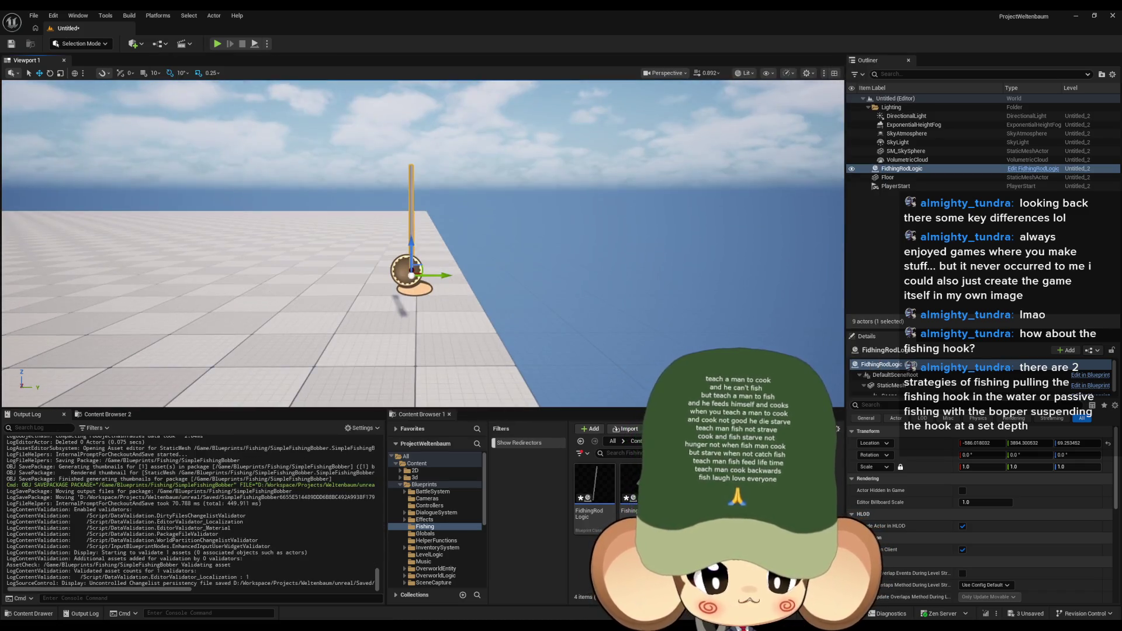
{"action": "left_click", "coordinate": [217, 44]}
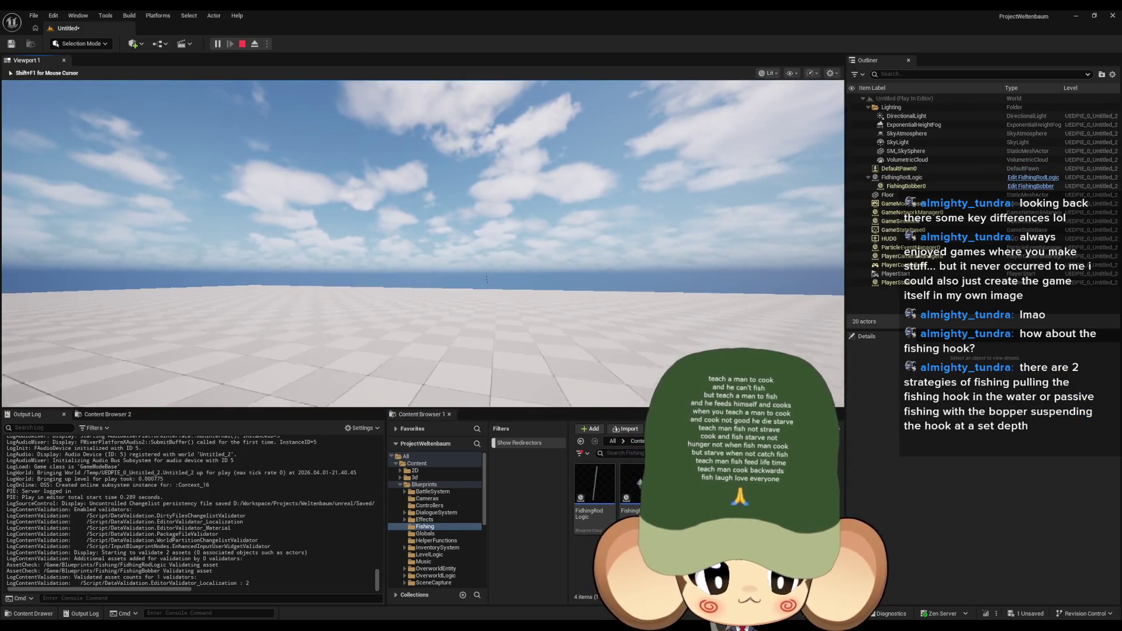
Step: Walk around the fishing rod in play mode to inspect its tip, then stop the session
{"action": "key", "text": "w"}
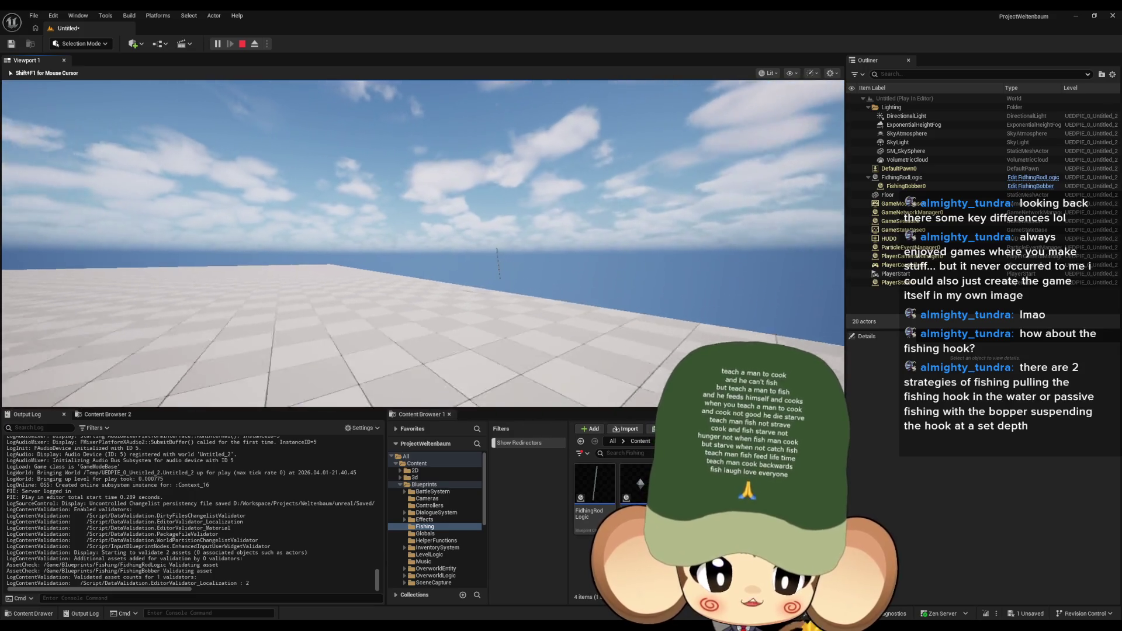
{"action": "key", "text": "w"}
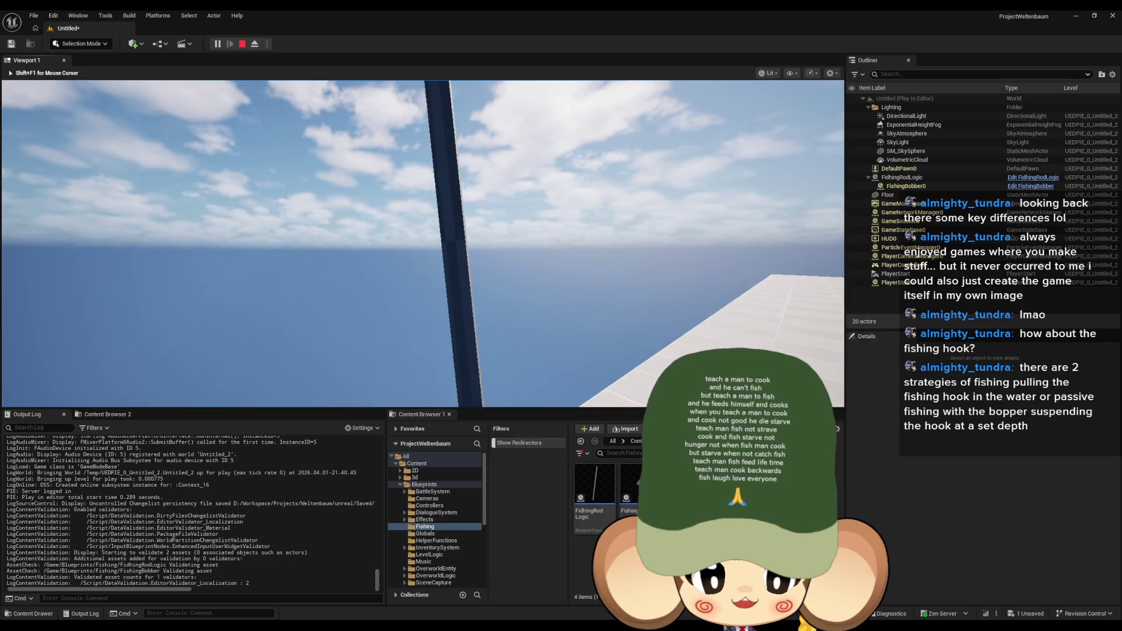
{"action": "key", "text": "shift+F1"}
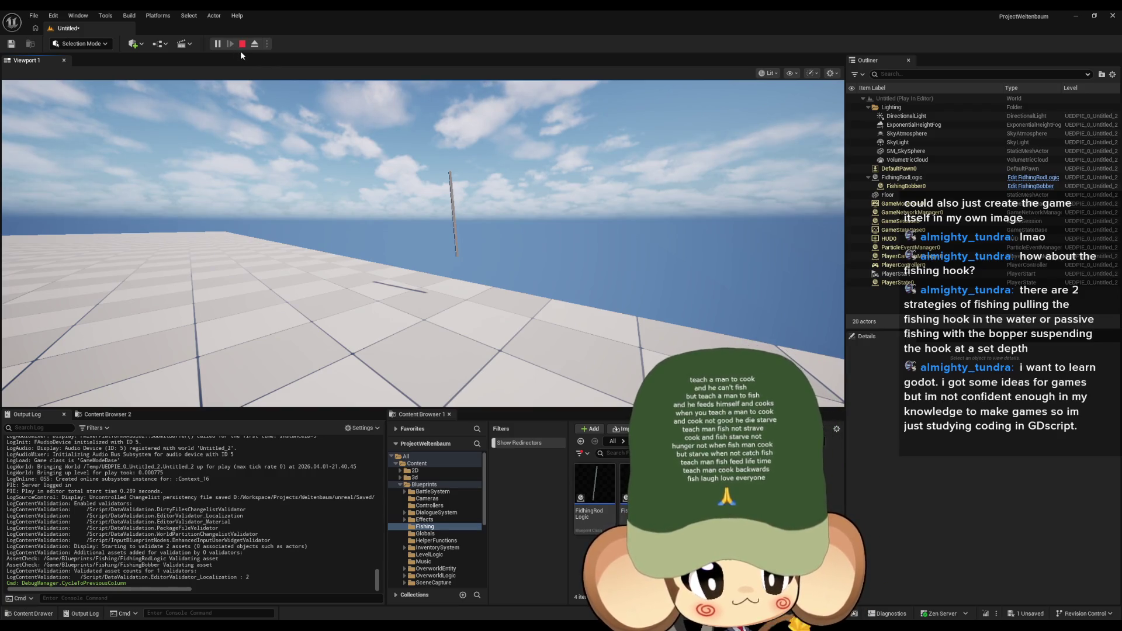
{"action": "left_click", "coordinate": [402, 152]}
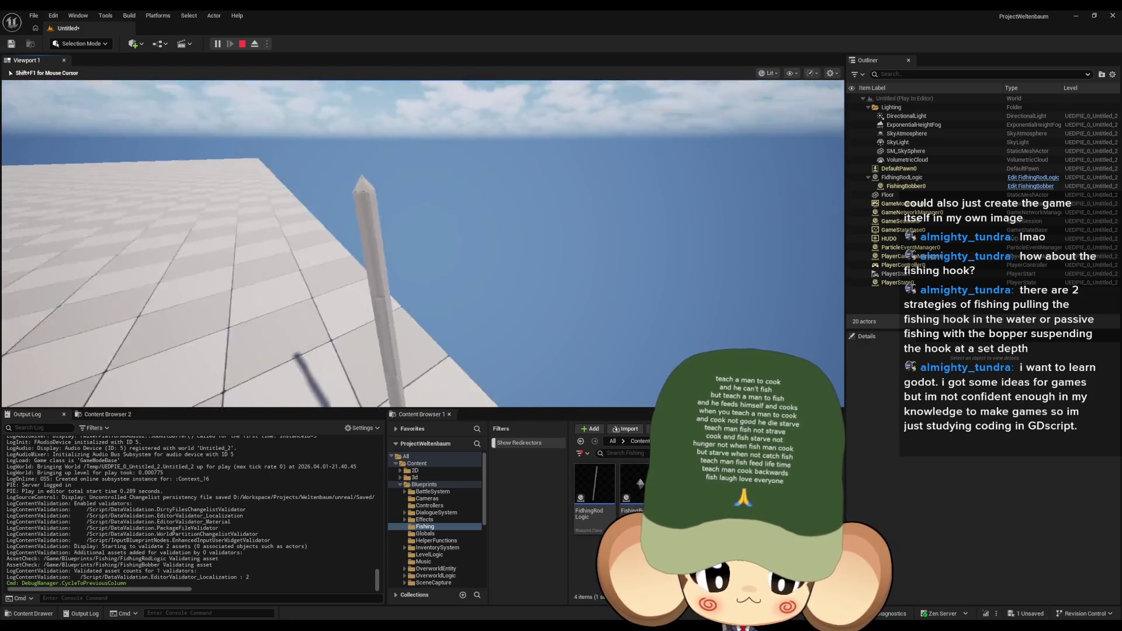
{"action": "key", "text": "Page_Up"}
{"action": "left_click", "coordinate": [422, 195]}
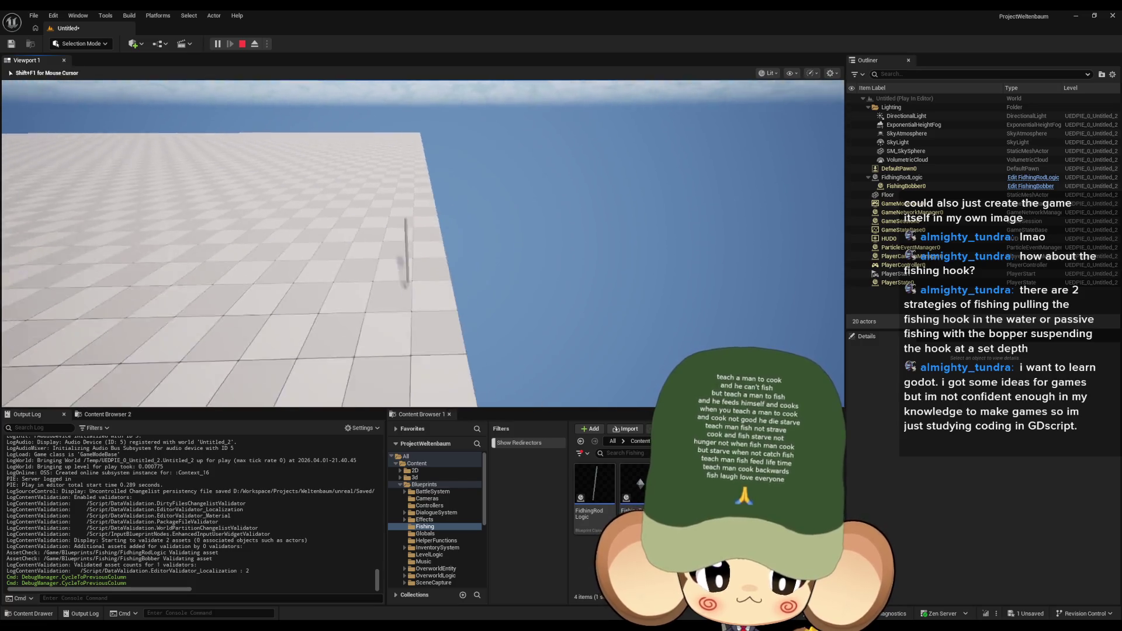
{"action": "key", "text": "Page_Up"}
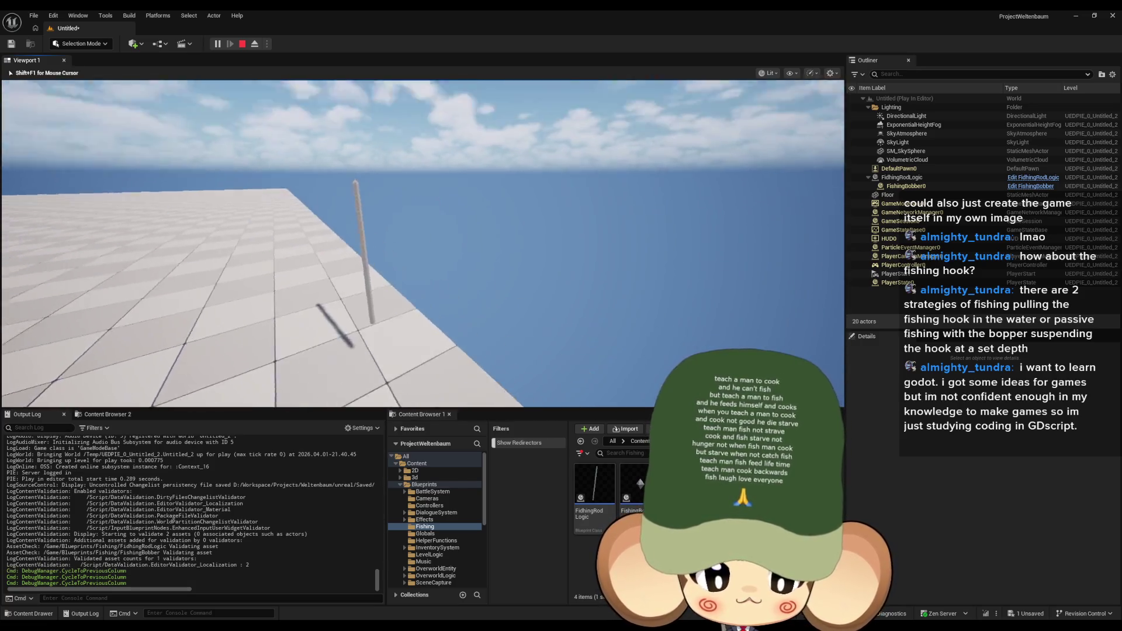
{"action": "key", "text": "w"}
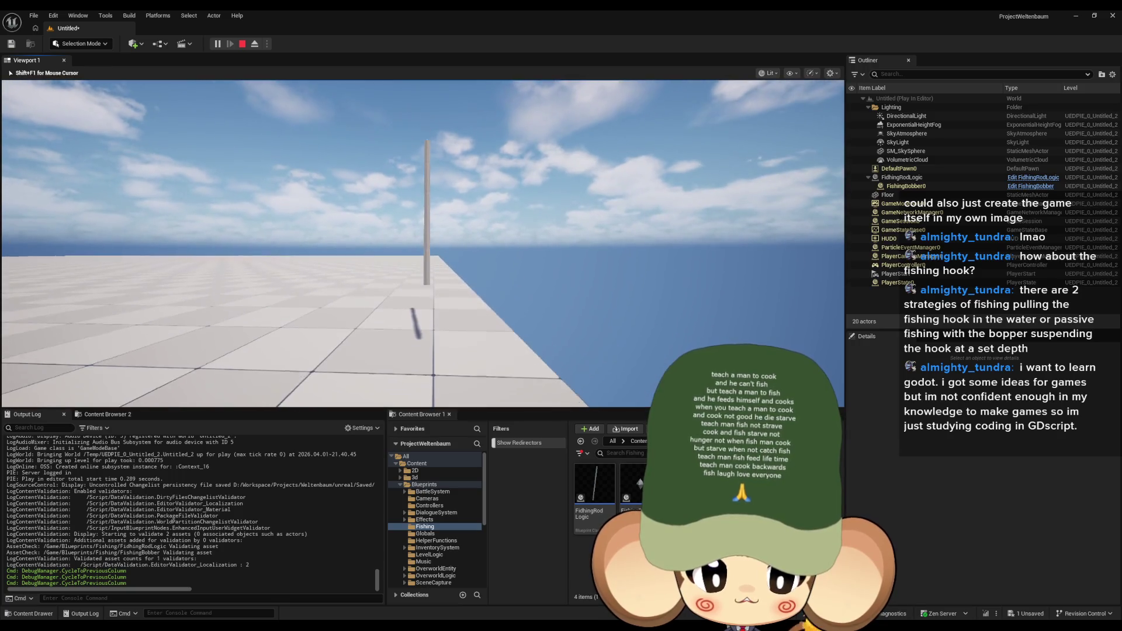
{"action": "key", "text": "s"}
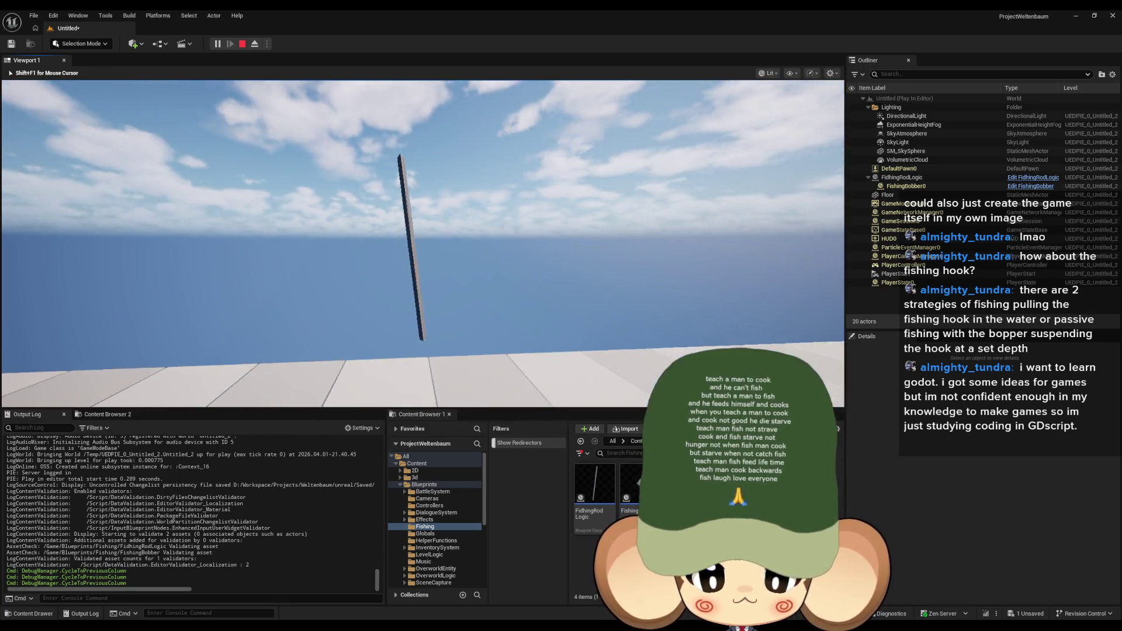
{"action": "key", "text": "s"}
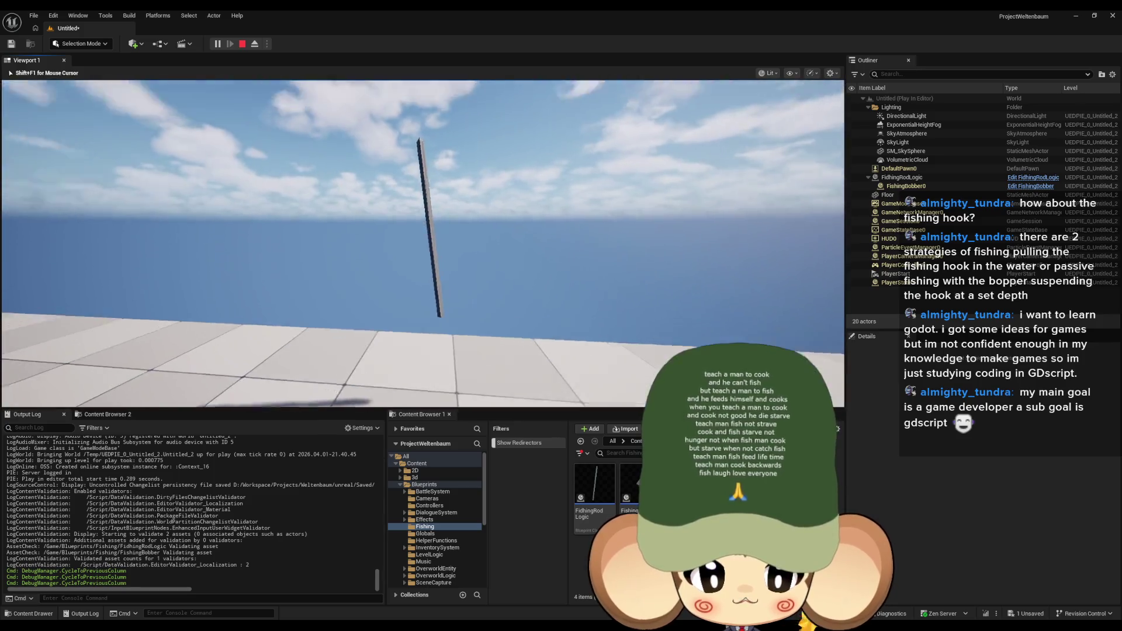
{"action": "key", "text": "w"}
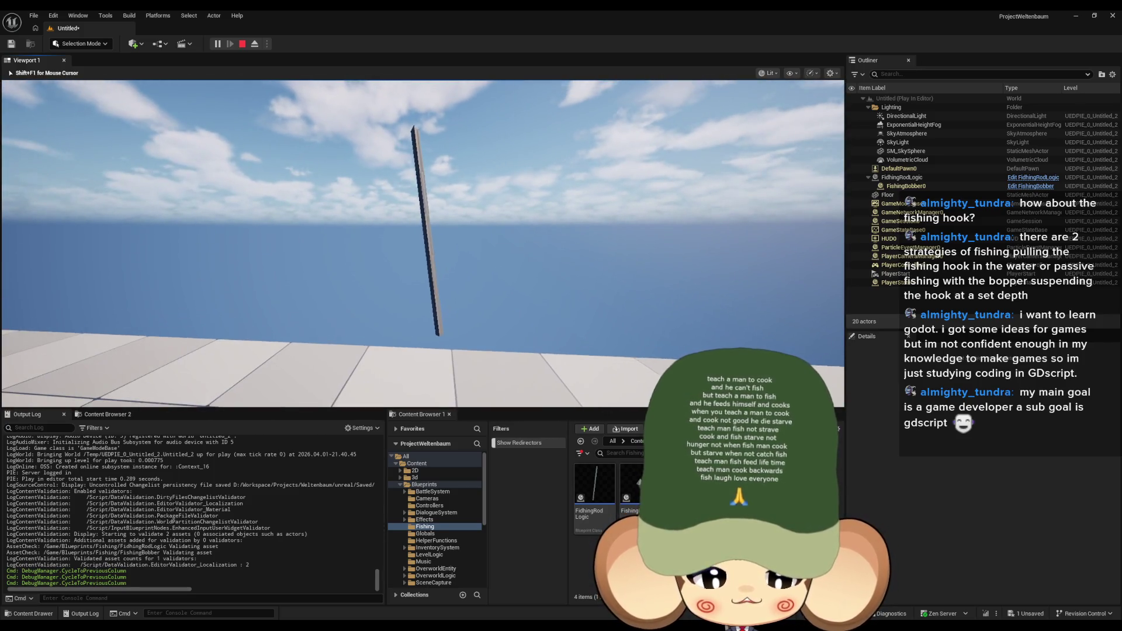
{"action": "key", "text": "shift+F1"}
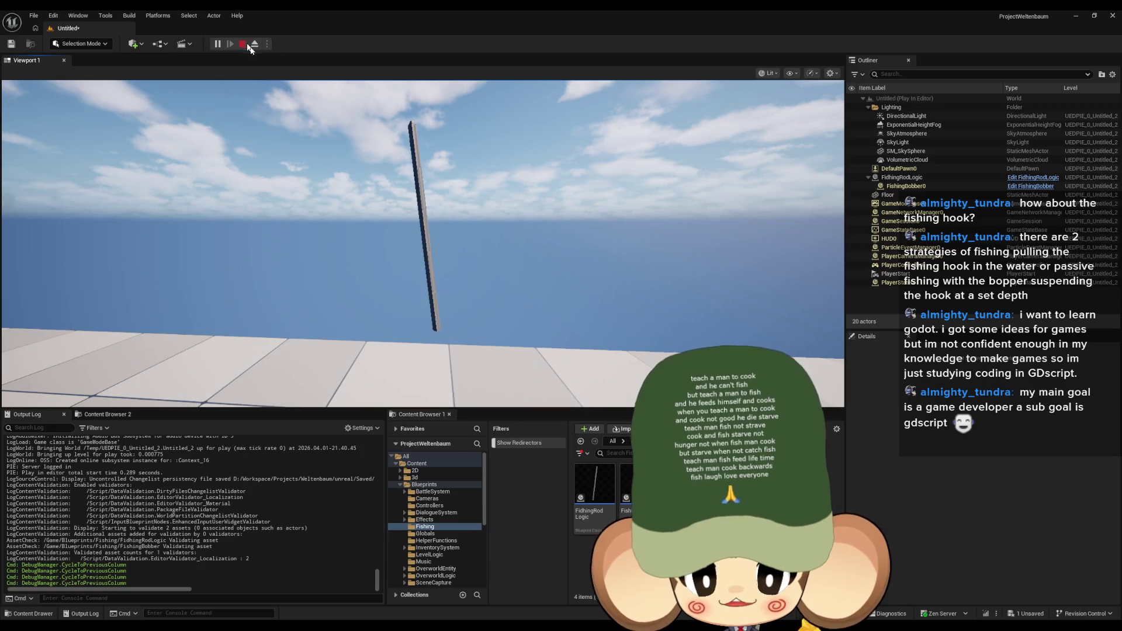
{"action": "left_click", "coordinate": [243, 44]}
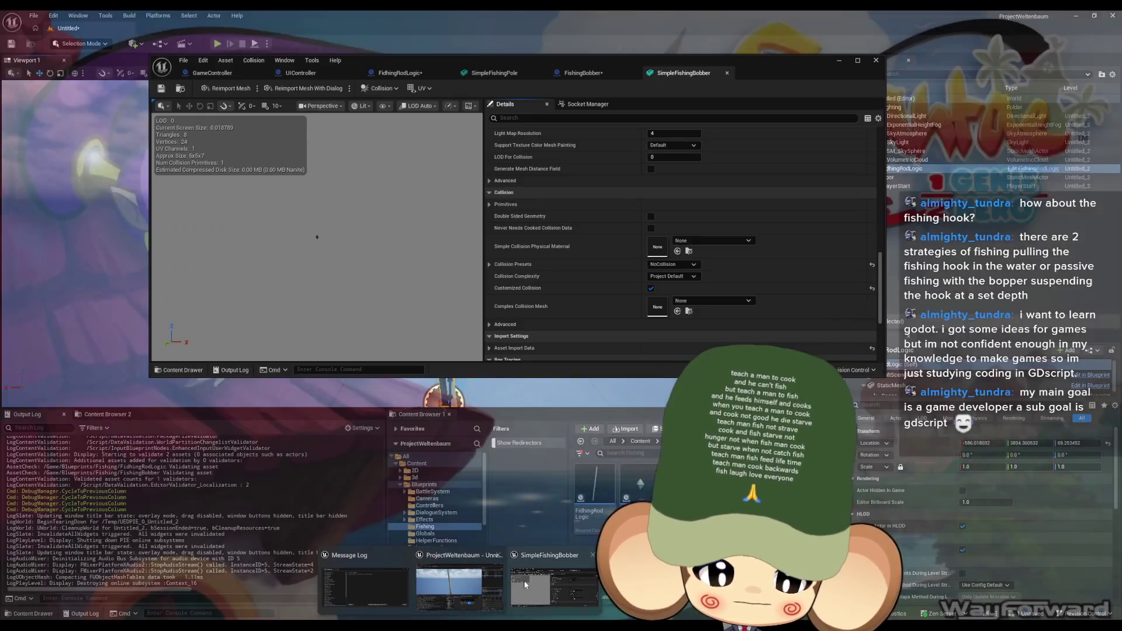
Step: Bring back the blueprint editors and view the FishingRodLogic Viewport preview of the rod
{"action": "left_click", "coordinate": [521, 581]}
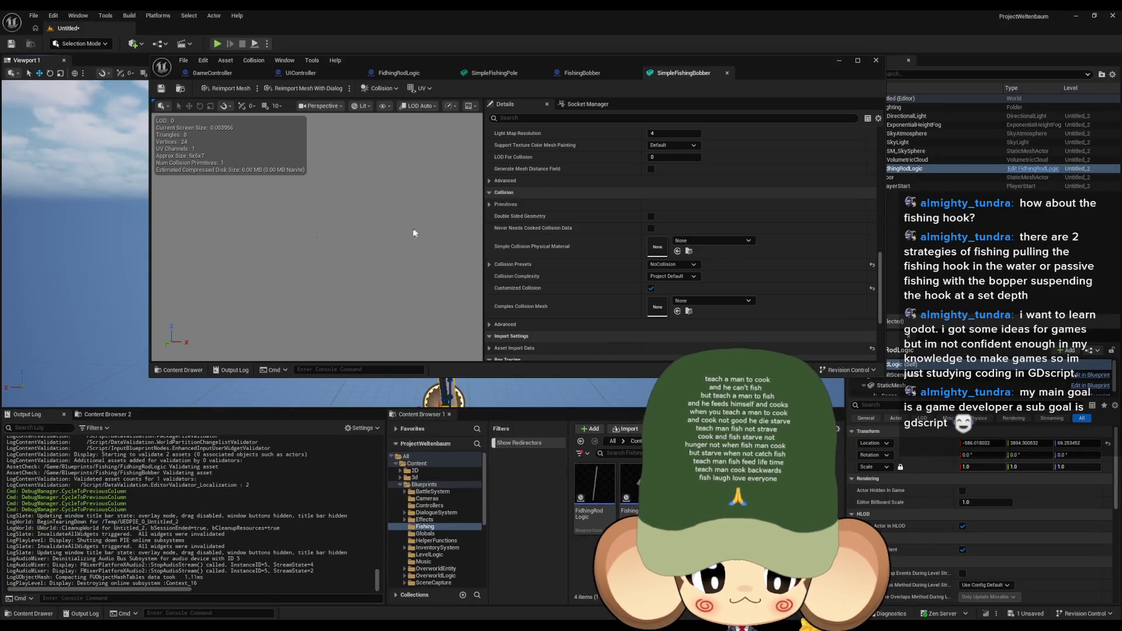
{"action": "left_click", "coordinate": [600, 75]}
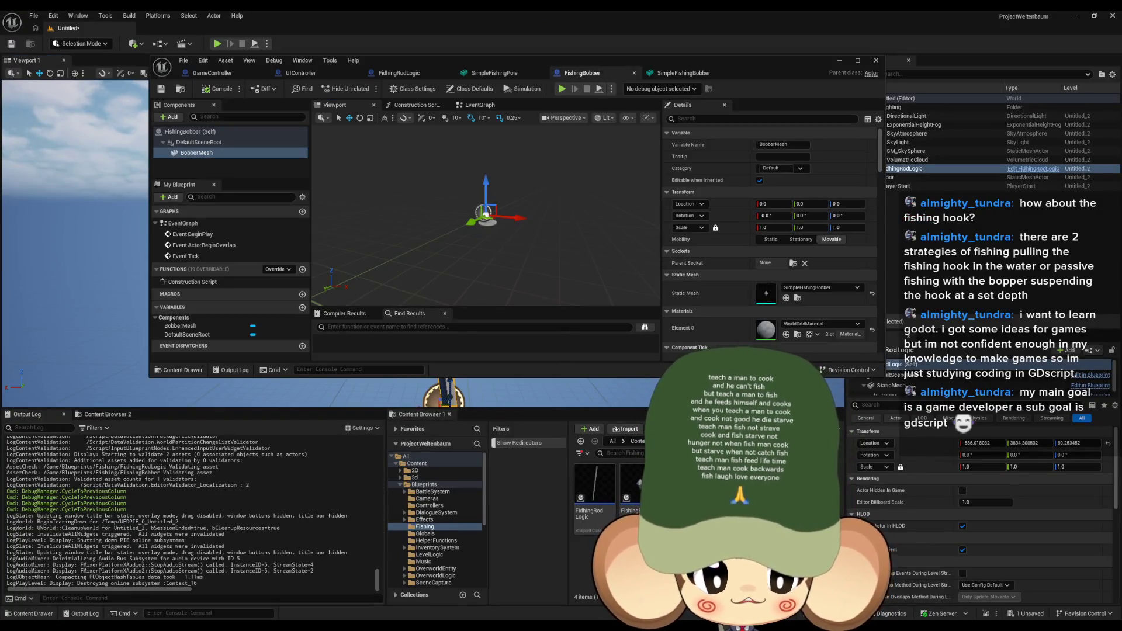
{"action": "left_click_drag", "start_coordinate": [507, 248], "coordinate": [531, 251]}
{"action": "left_click", "coordinate": [374, 72]}
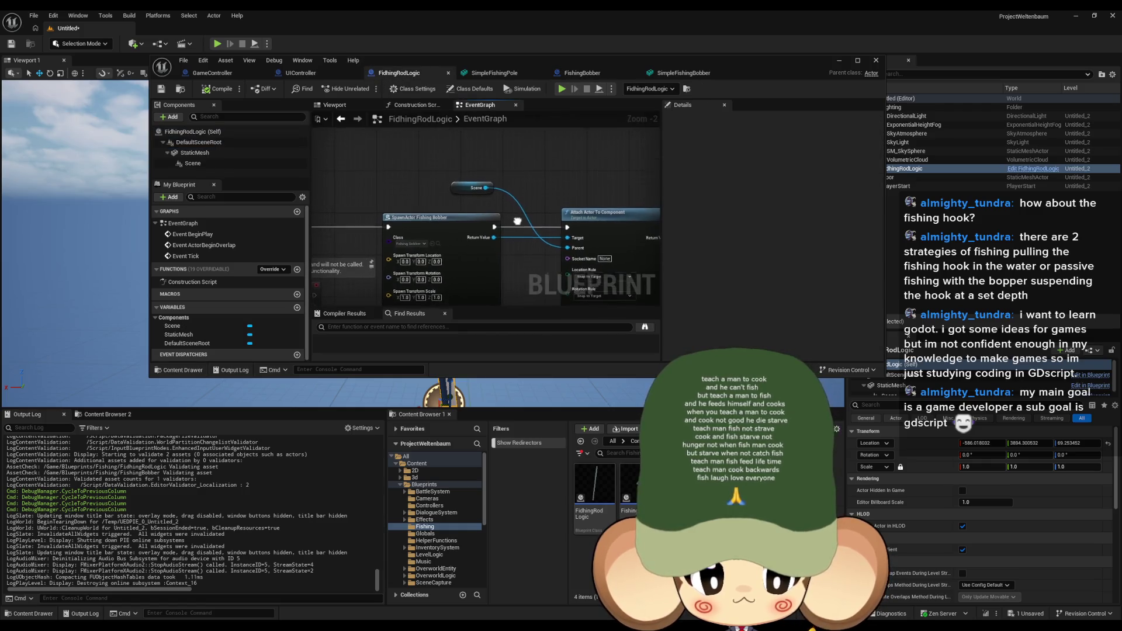
{"action": "left_click", "coordinate": [340, 105]}
{"action": "left_click_drag", "start_coordinate": [485, 216], "coordinate": [485, 263]}
{"action": "left_click_drag", "start_coordinate": [450, 204], "coordinate": [450, 204]}
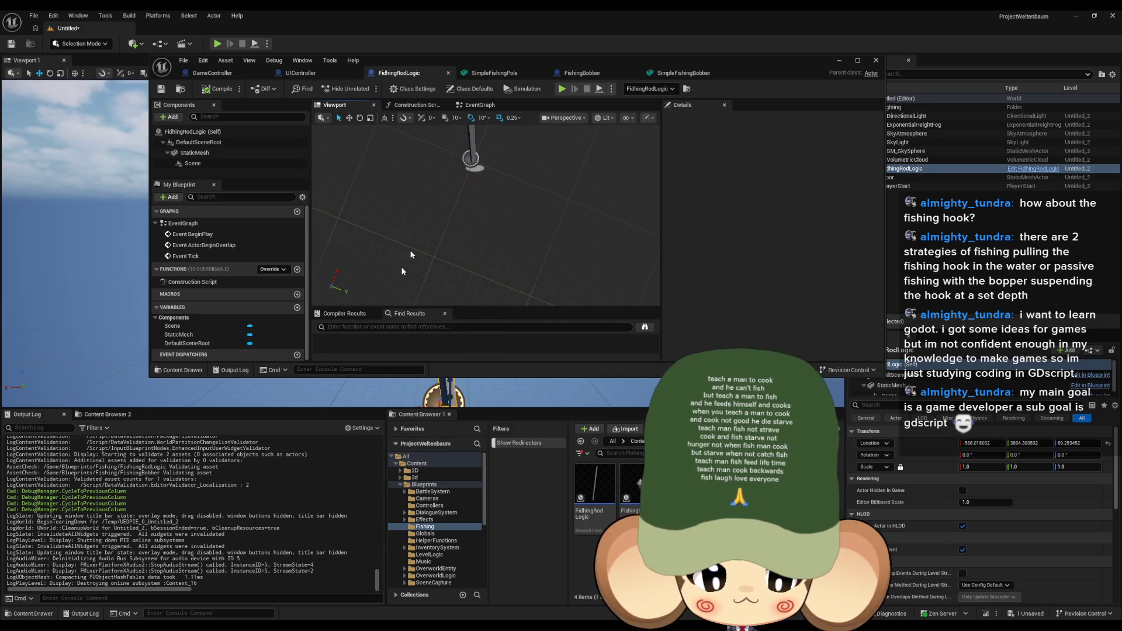
Step: Focus the level viewport on the fishing rod with F and move in close
{"action": "left_click_drag", "start_coordinate": [485, 58], "coordinate": [888, 141]}
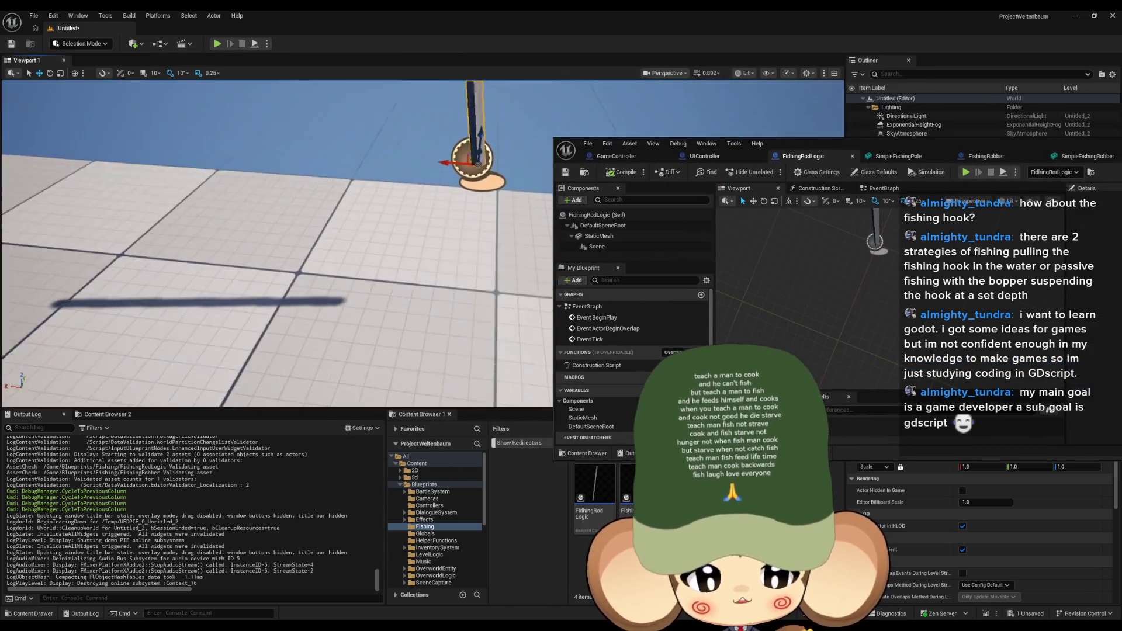
{"action": "key", "text": "f"}
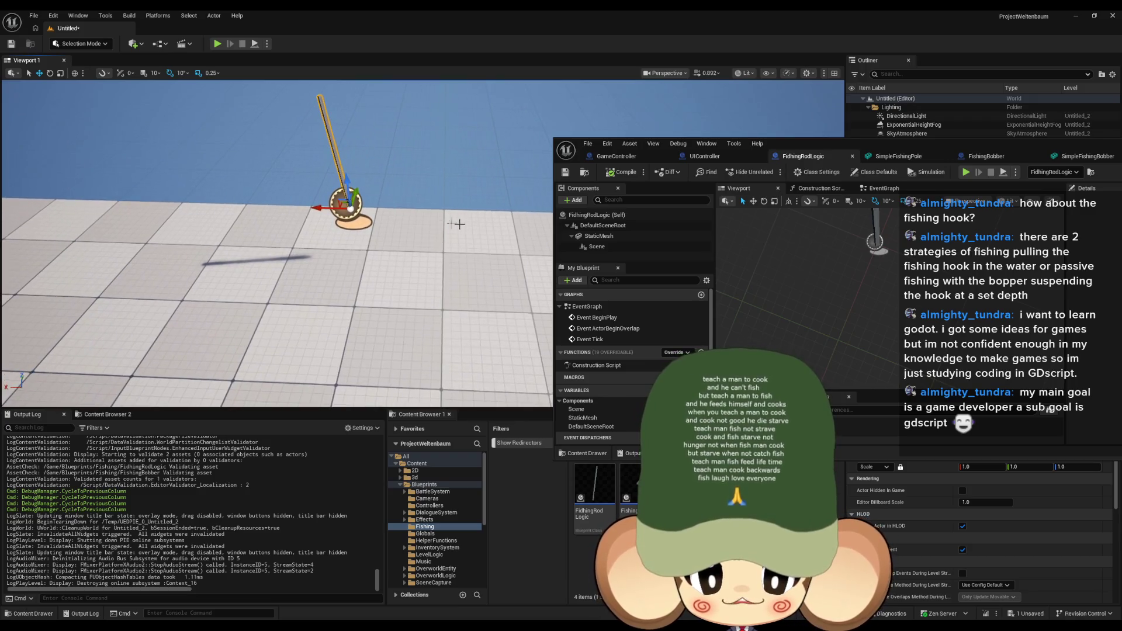
{"action": "mouse_move", "coordinate": [271, 183]}
{"action": "left_mouse_down"}
{"action": "mouse_move", "coordinate": [259, 166]}
{"action": "mouse_move", "coordinate": [266, 307]}
{"action": "mouse_move", "coordinate": [248, 330]}
{"action": "mouse_move", "coordinate": [258, 263]}
{"action": "left_mouse_up"}
{"action": "key", "text": "e"}
{"action": "left_click_drag", "start_coordinate": [778, 145], "coordinate": [602, 106]}
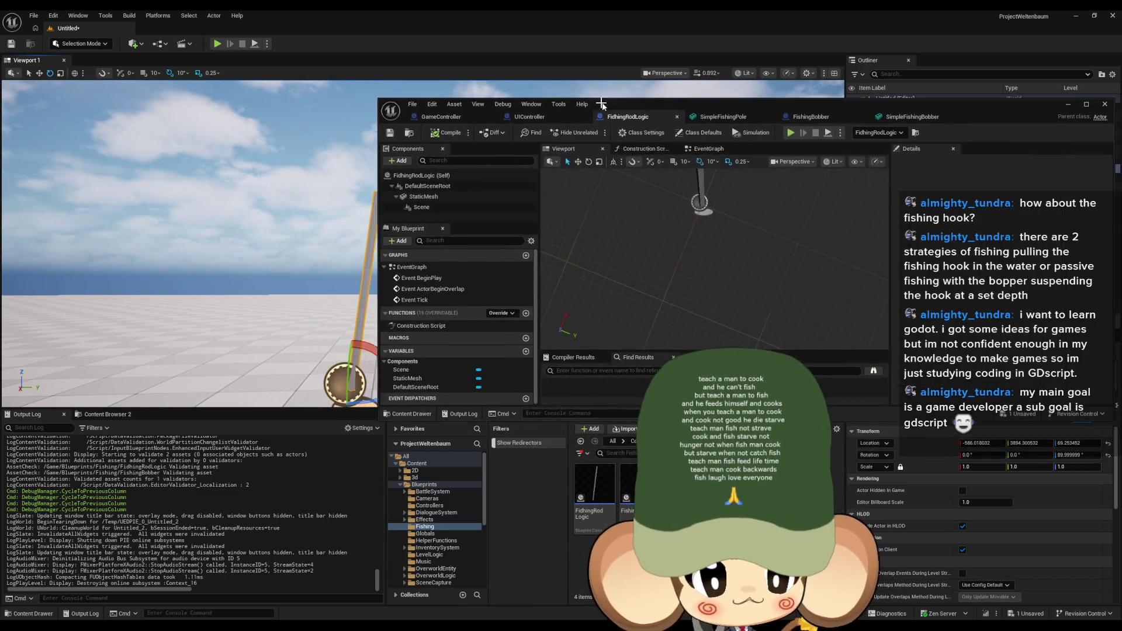
Step: Set the rod StaticMesh's Y rotation from -7 to -14
{"action": "left_click", "coordinate": [423, 198]}
{"action": "left_click_drag", "start_coordinate": [675, 105], "coordinate": [540, 109]}
{"action": "left_click", "coordinate": [895, 263]}
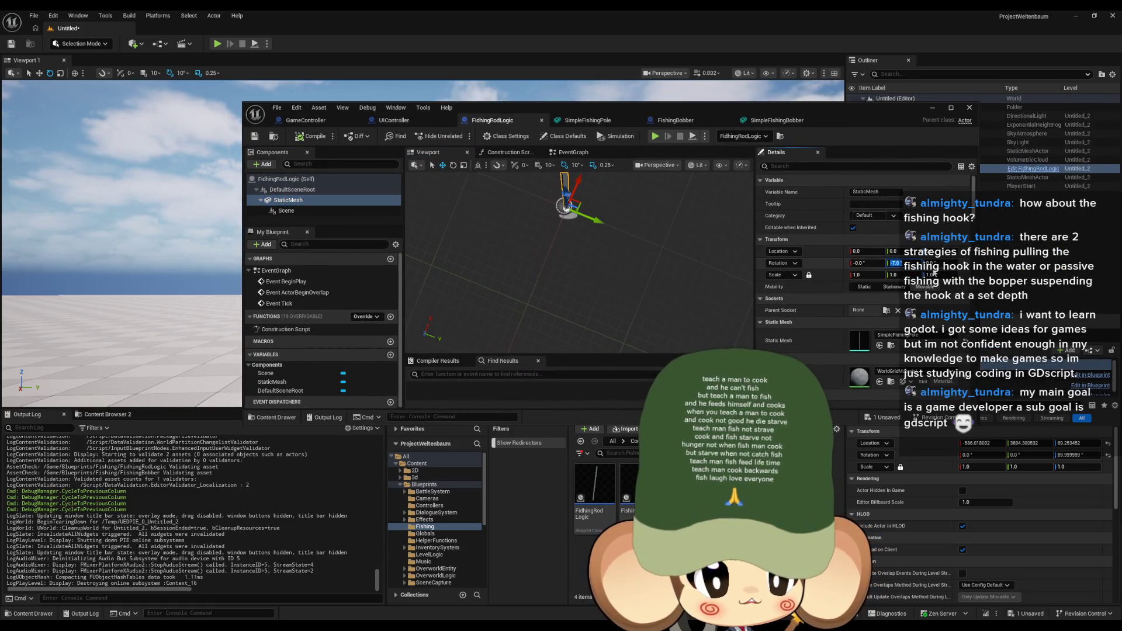
{"action": "type", "text": "-14"}
{"action": "key", "text": "Return"}
Step: Check the tilted rod in the level, then open the blueprint's EventGraph
{"action": "mouse_move", "coordinate": [662, 108]}
{"action": "left_mouse_down"}
{"action": "mouse_move", "coordinate": [688, 104]}
{"action": "mouse_move", "coordinate": [1000, 228]}
{"action": "left_mouse_up"}
{"action": "mouse_move", "coordinate": [427, 253]}
{"action": "left_mouse_down"}
{"action": "mouse_move", "coordinate": [428, 240]}
{"action": "mouse_move", "coordinate": [427, 252]}
{"action": "left_mouse_up"}
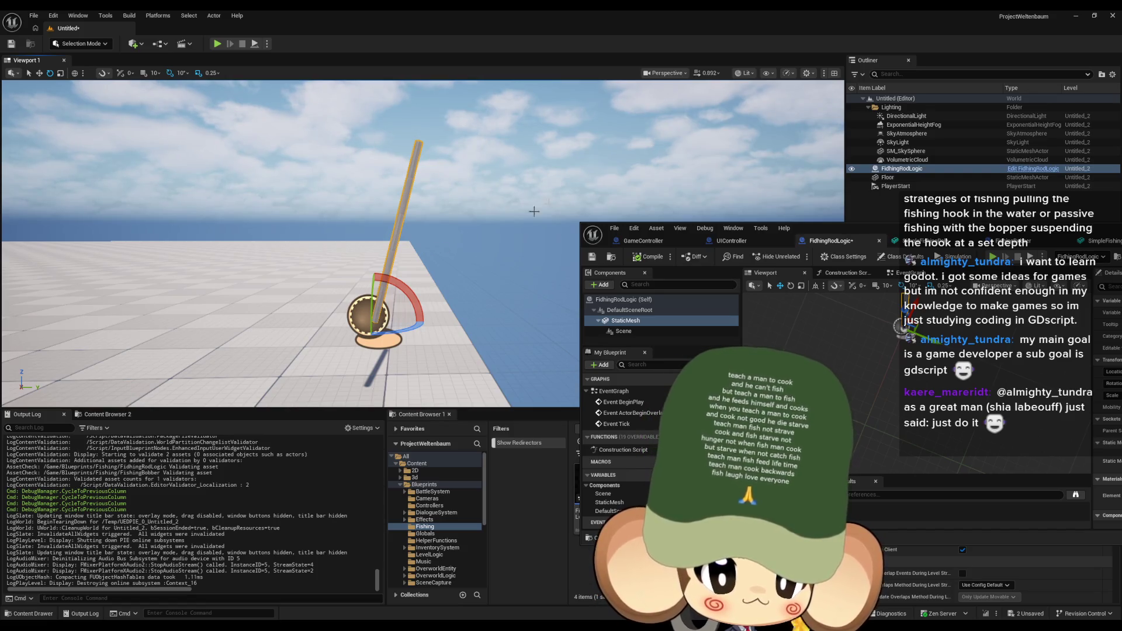
{"action": "mouse_move", "coordinate": [892, 232]}
{"action": "left_mouse_down"}
{"action": "mouse_move", "coordinate": [815, 338]}
{"action": "mouse_move", "coordinate": [784, 355]}
{"action": "left_mouse_up"}
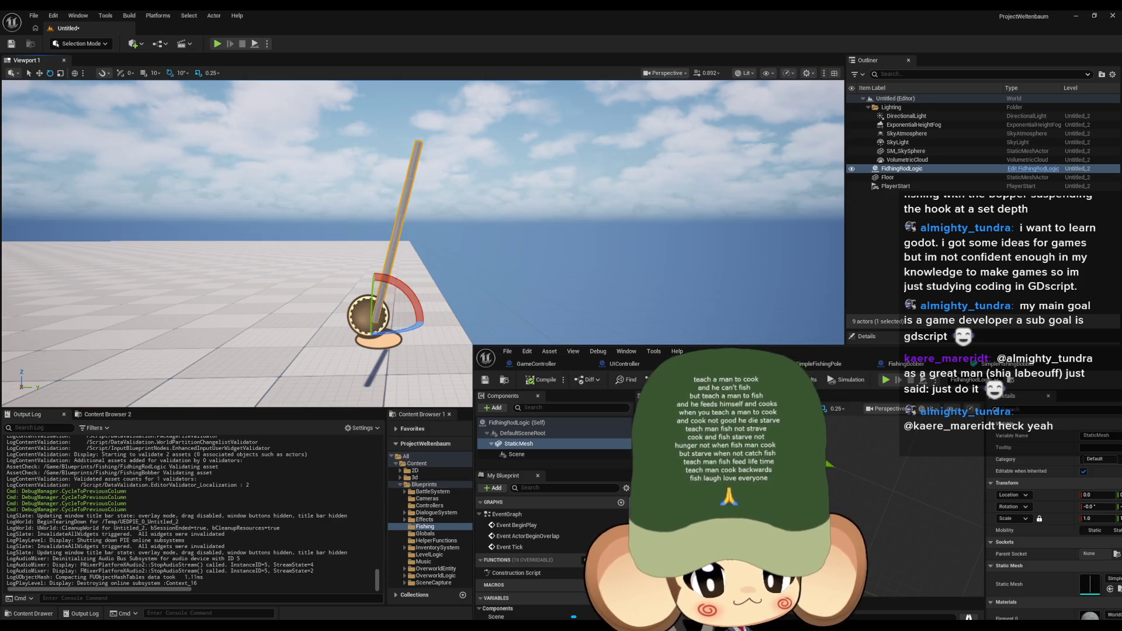
{"action": "mouse_move", "coordinate": [739, 356]}
{"action": "left_mouse_down"}
{"action": "mouse_move", "coordinate": [579, 312]}
{"action": "mouse_move", "coordinate": [411, 300]}
{"action": "left_mouse_up"}
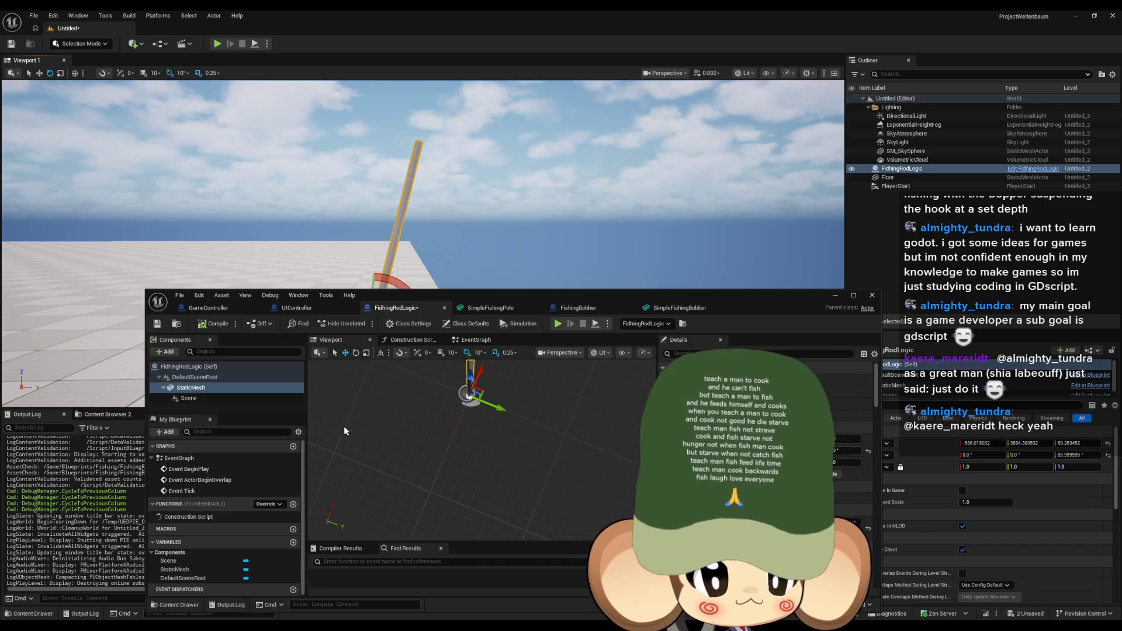
{"action": "double_click", "coordinate": [193, 469]}
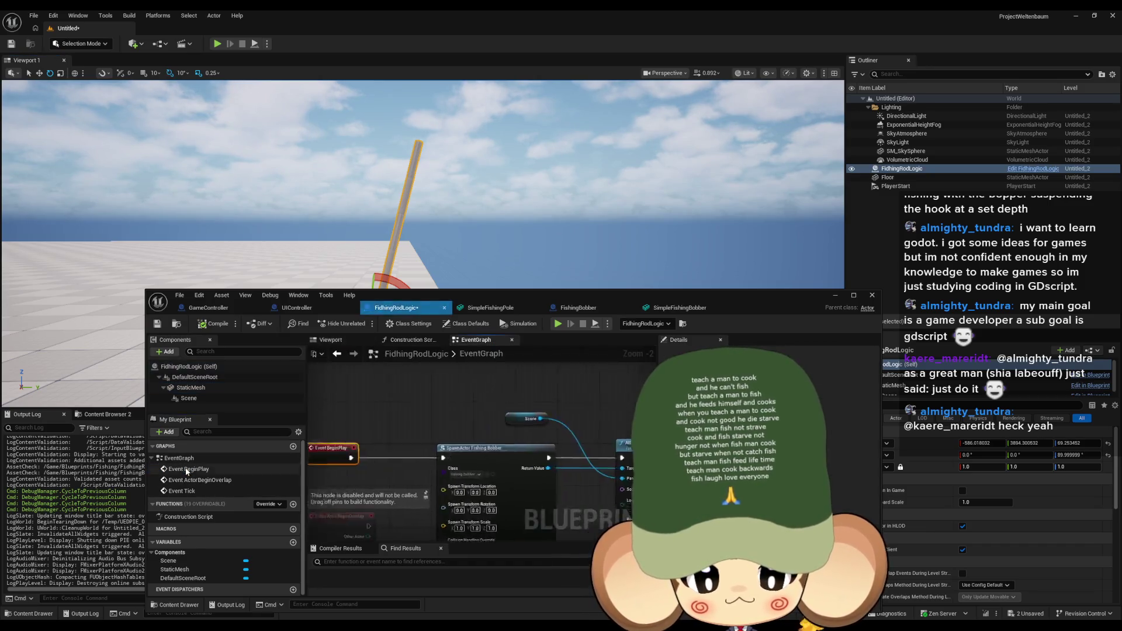
{"action": "scroll", "coordinate": [454, 418], "scroll_direction": "up", "scroll_amount": 3}
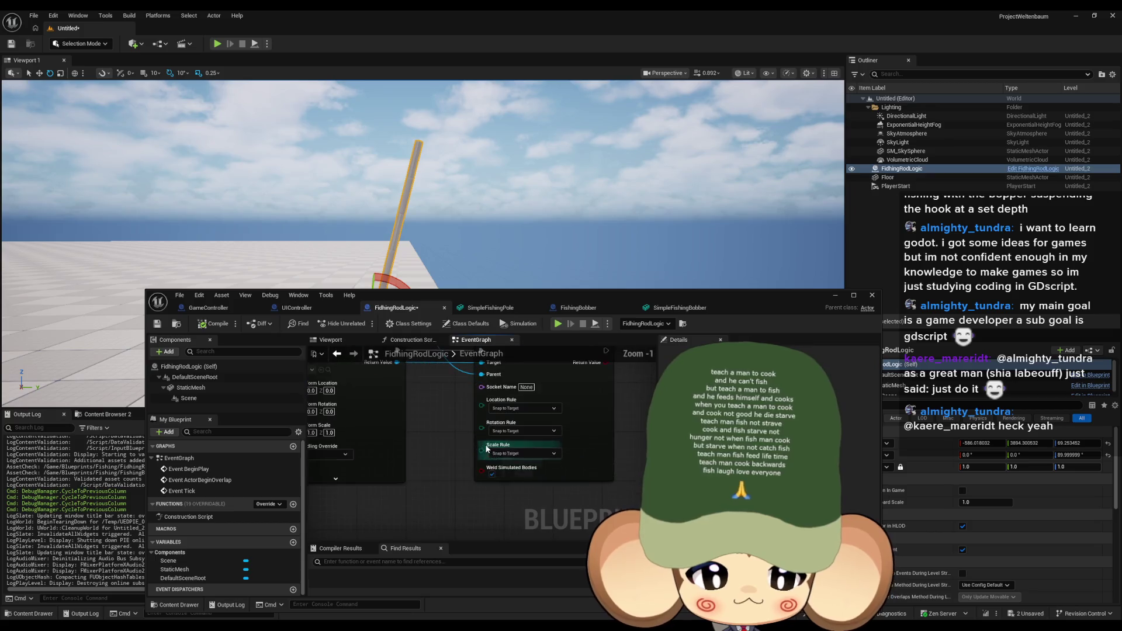
{"action": "left_click_drag", "start_coordinate": [523, 495], "coordinate": [521, 490]}
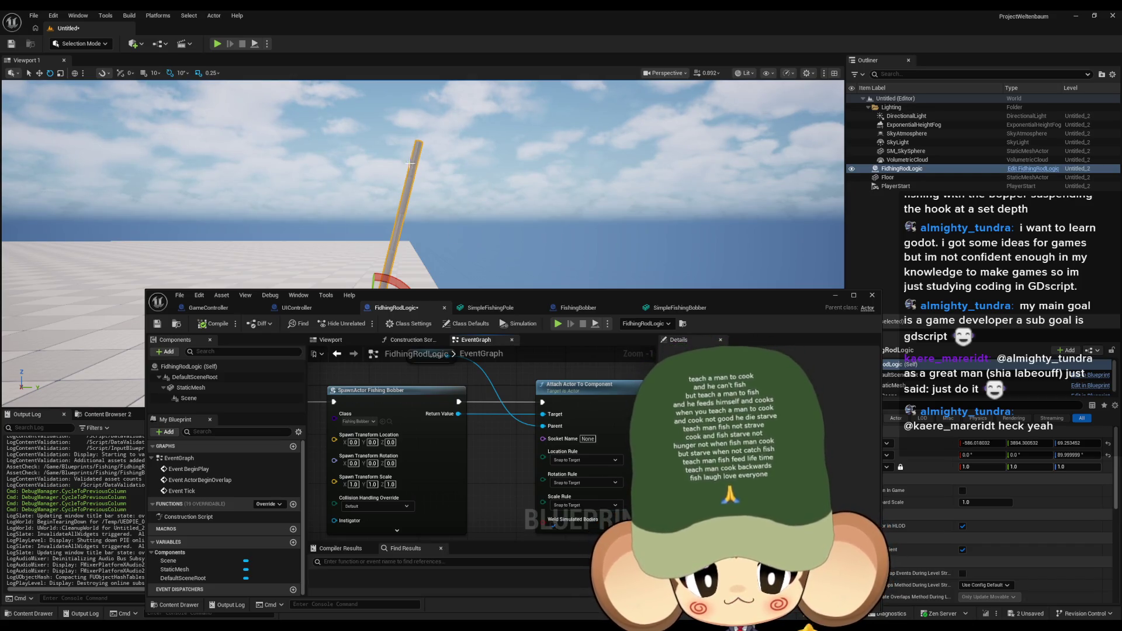
{"action": "left_click_drag", "start_coordinate": [425, 184], "coordinate": [503, 161]}
{"action": "left_click_drag", "start_coordinate": [421, 273], "coordinate": [391, 272]}
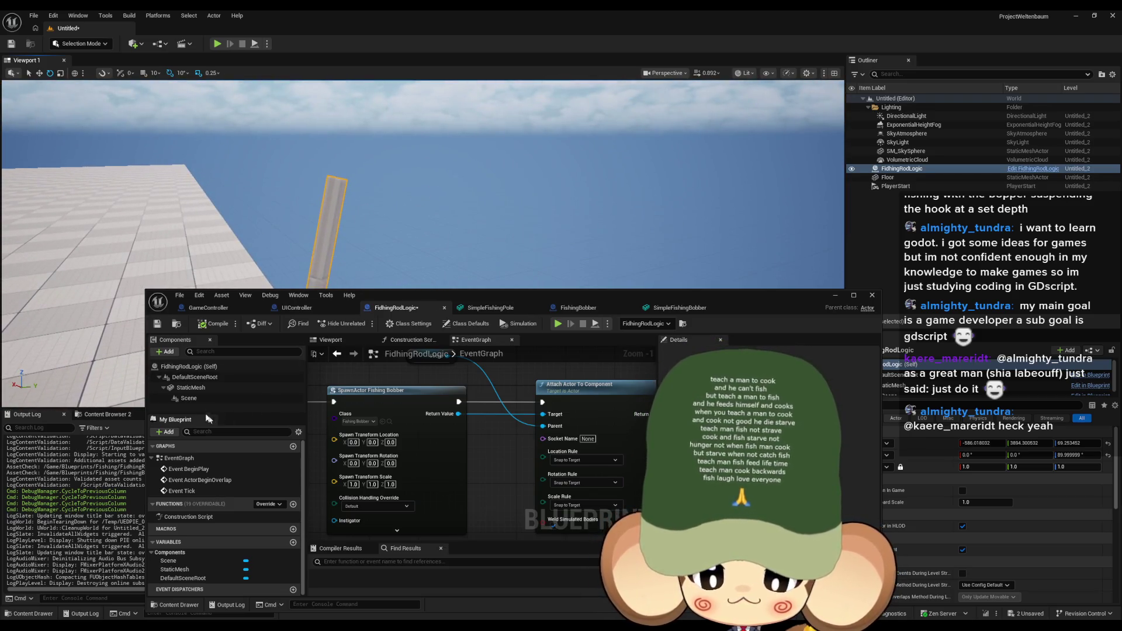
{"action": "left_click", "coordinate": [222, 398]}
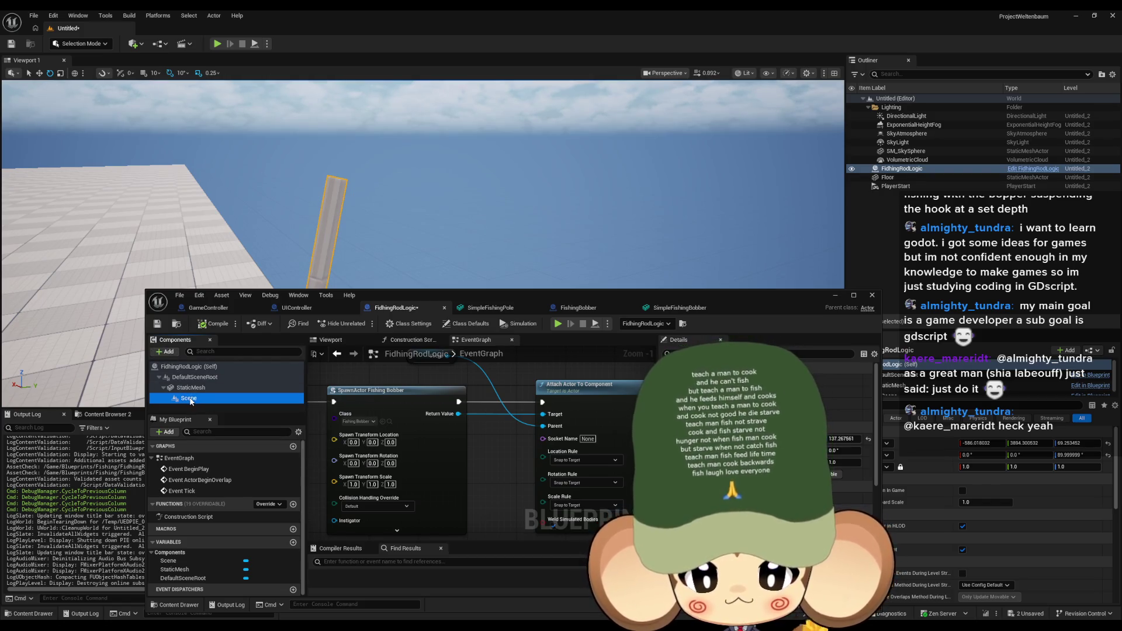
{"action": "left_click_drag", "start_coordinate": [191, 401], "coordinate": [195, 395]}
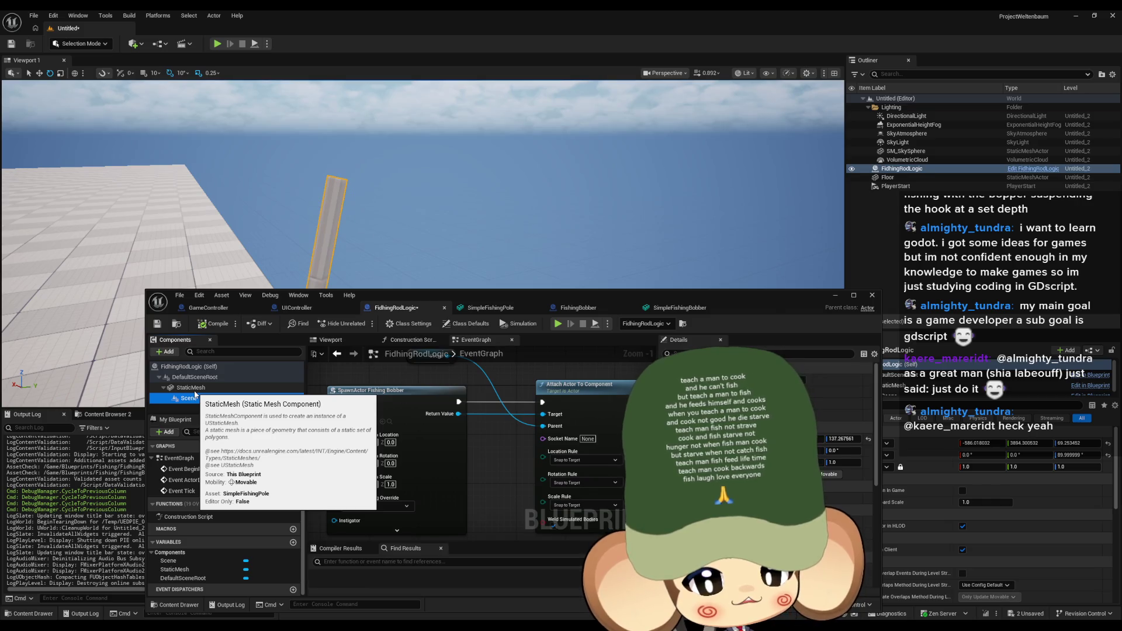
Step: Browse the Add Component list without adding anything, then show the rod's Viewport preview
{"action": "left_click", "coordinate": [165, 353]}
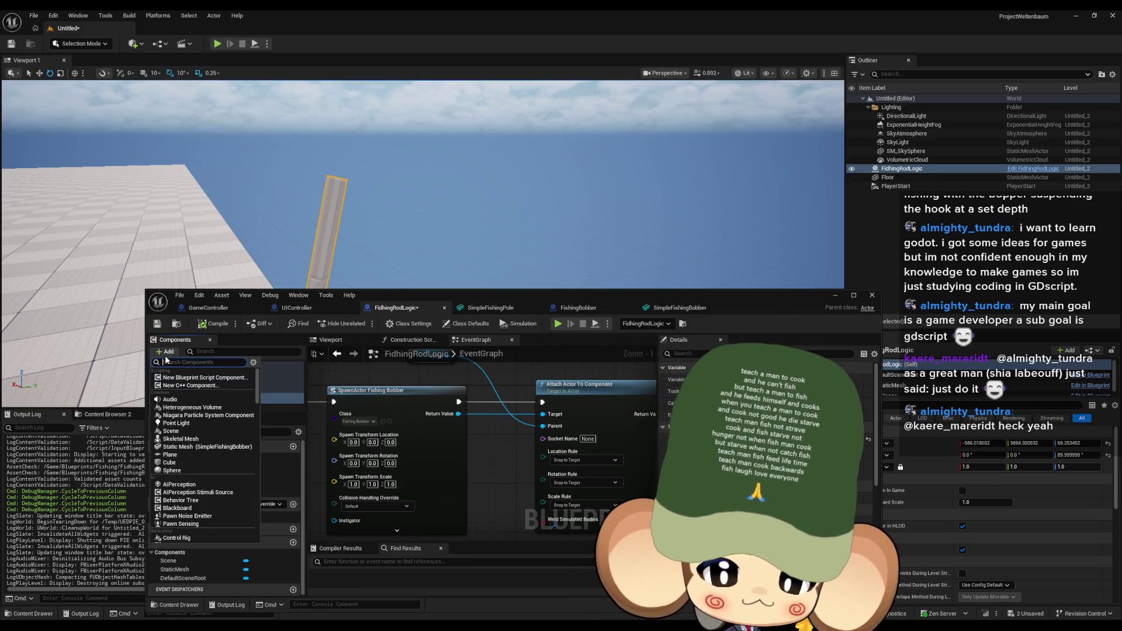
{"action": "scroll", "coordinate": [234, 430], "scroll_direction": "down", "scroll_amount": 3}
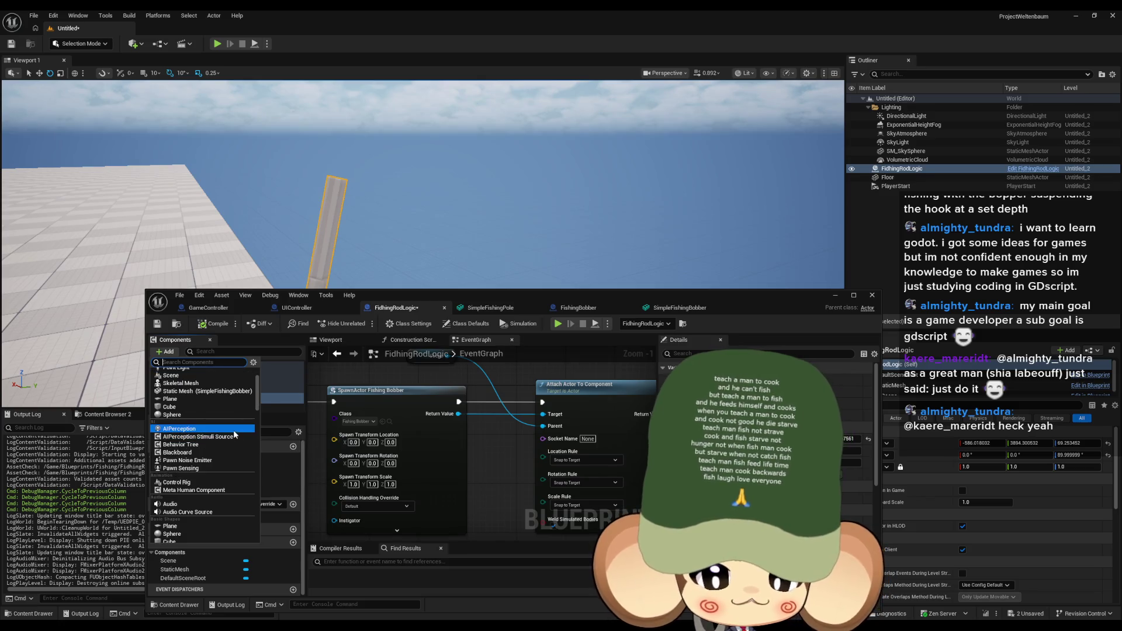
{"action": "scroll", "coordinate": [233, 427], "scroll_direction": "down", "scroll_amount": 2}
{"action": "scroll", "coordinate": [226, 427], "scroll_direction": "down", "scroll_amount": 2}
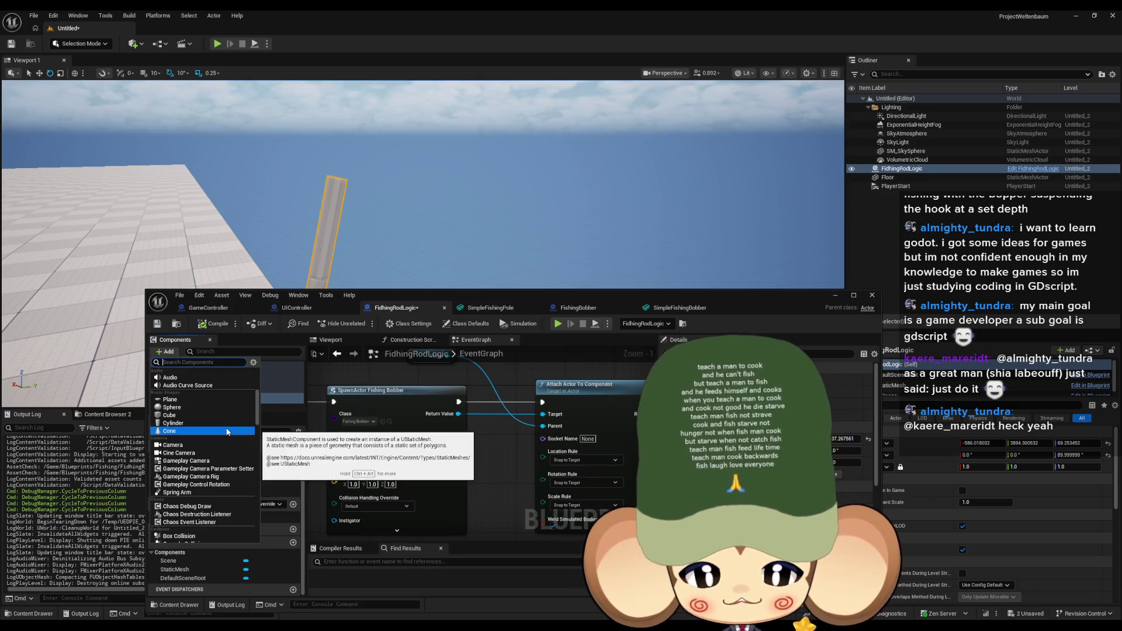
{"action": "scroll", "coordinate": [217, 434], "scroll_direction": "down", "scroll_amount": 2}
{"action": "scroll", "coordinate": [201, 436], "scroll_direction": "down", "scroll_amount": 2}
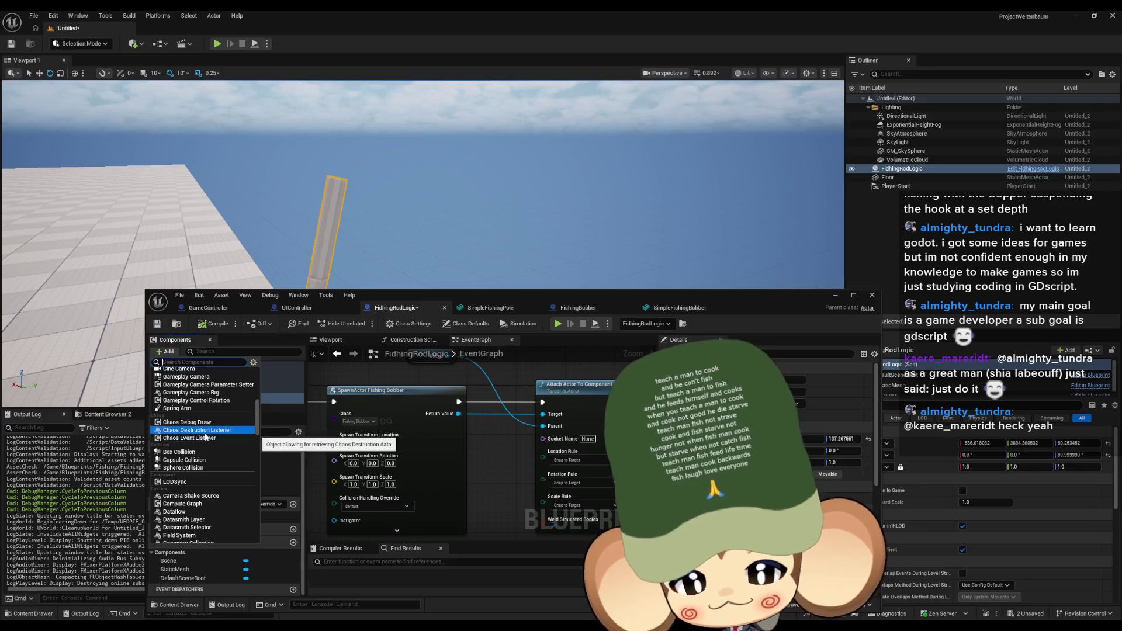
{"action": "scroll", "coordinate": [199, 434], "scroll_direction": "down", "scroll_amount": 2}
{"action": "scroll", "coordinate": [193, 433], "scroll_direction": "up", "scroll_amount": 10}
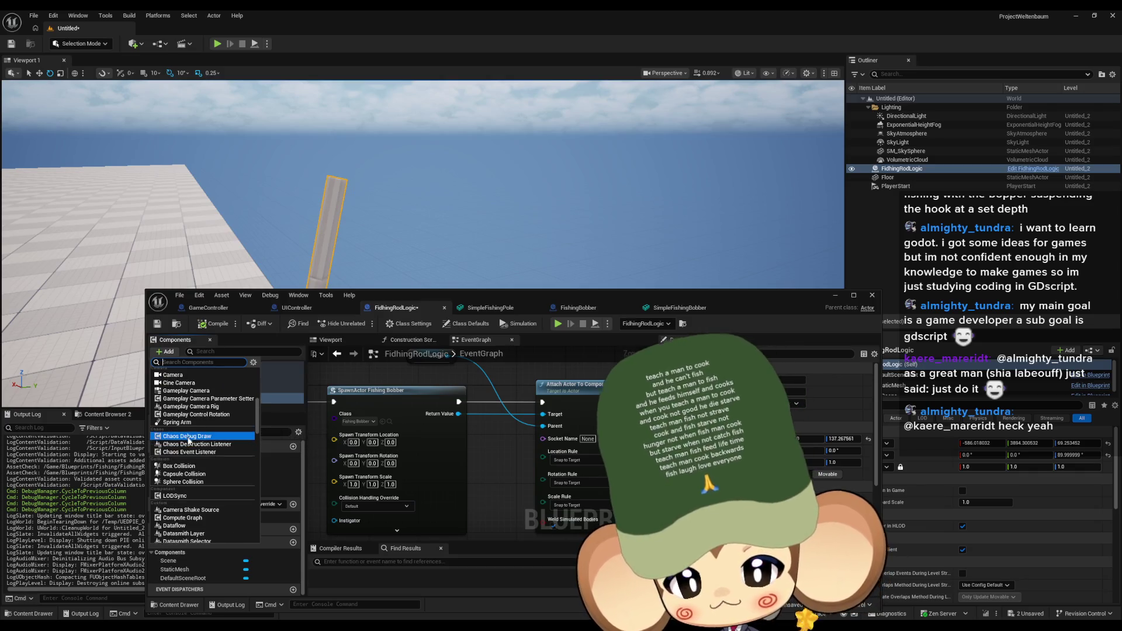
{"action": "scroll", "coordinate": [199, 427], "scroll_direction": "up", "scroll_amount": 1}
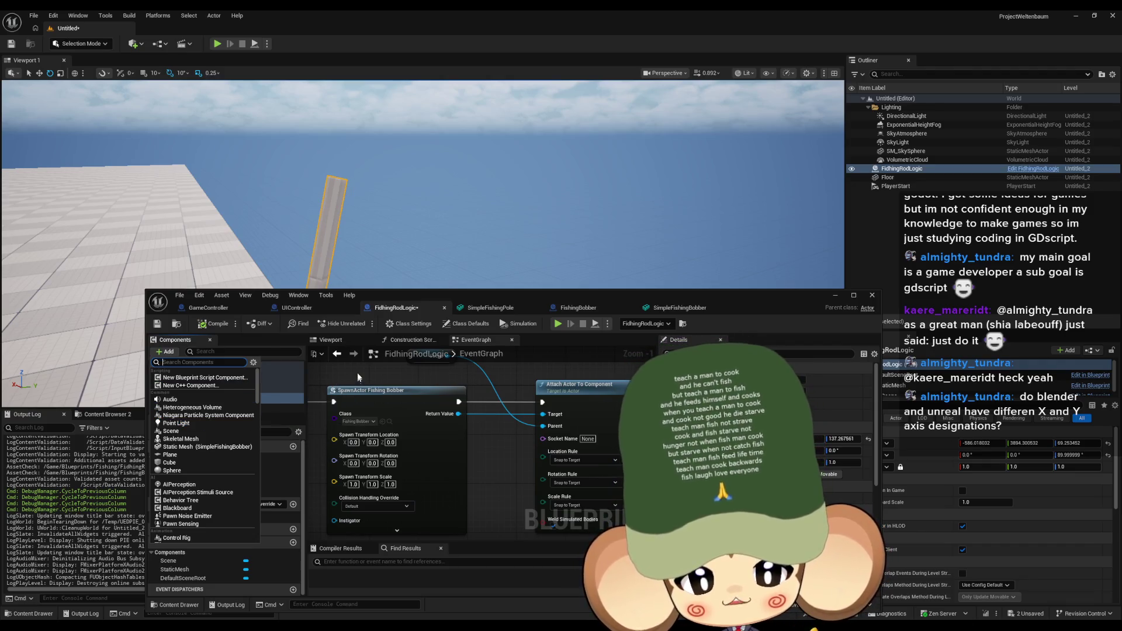
{"action": "left_click", "coordinate": [331, 340]}
{"action": "scroll", "coordinate": [468, 445], "scroll_direction": "up", "scroll_amount": 5}
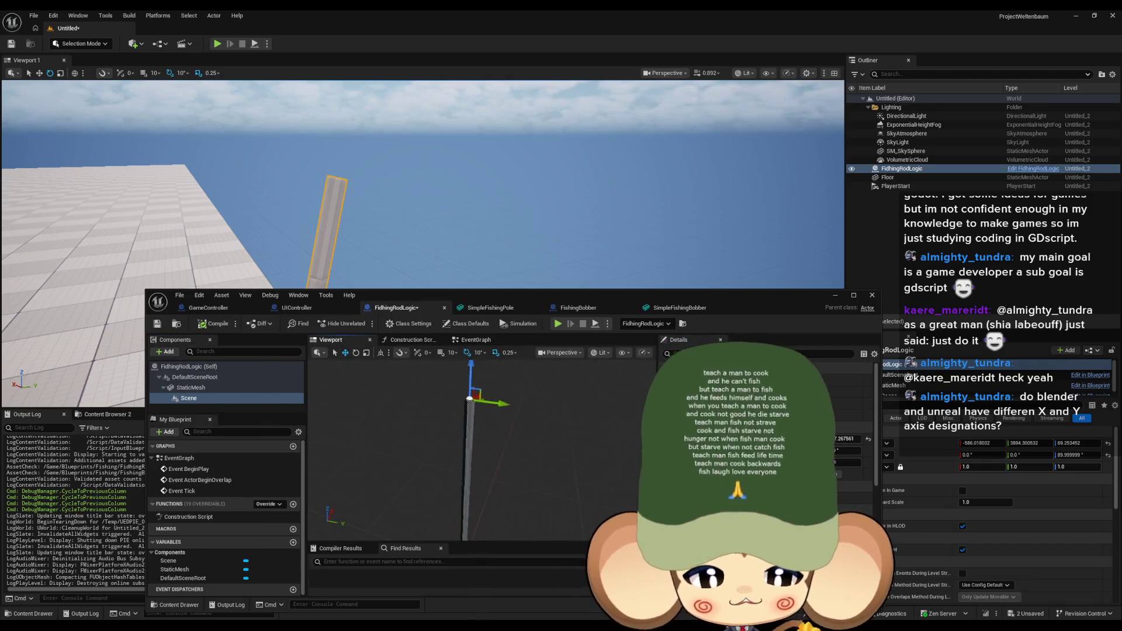
Step: Lower the Scene attachment point along the rod's Z axis to sit near the tip
{"action": "scroll", "coordinate": [491, 450], "scroll_direction": "down", "scroll_amount": 4}
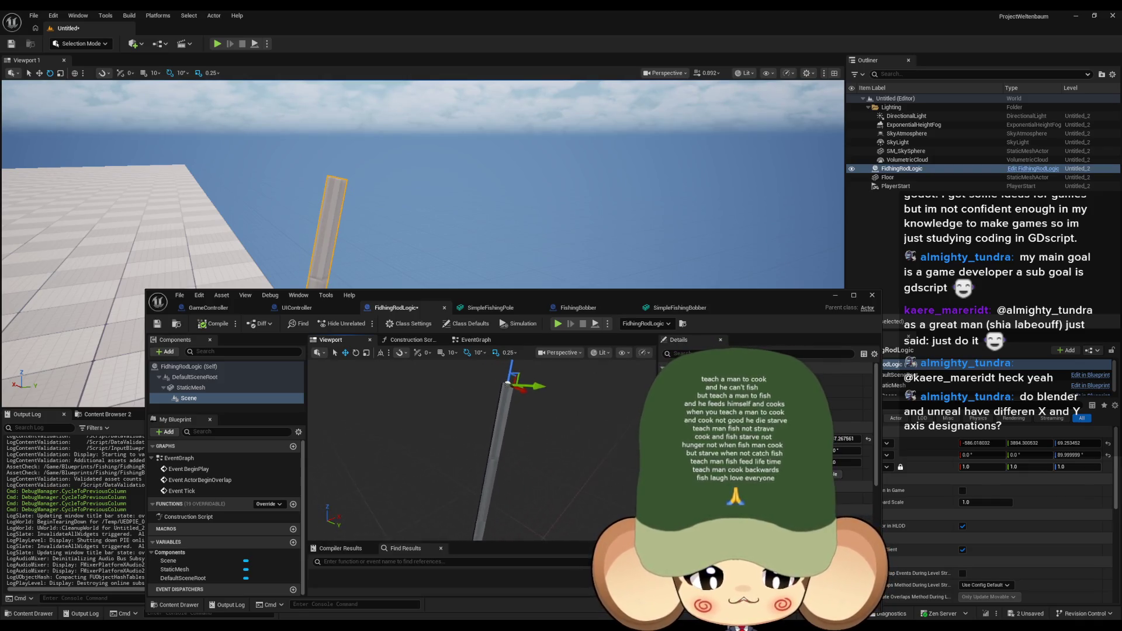
{"action": "left_click_drag", "start_coordinate": [498, 377], "coordinate": [331, 362]}
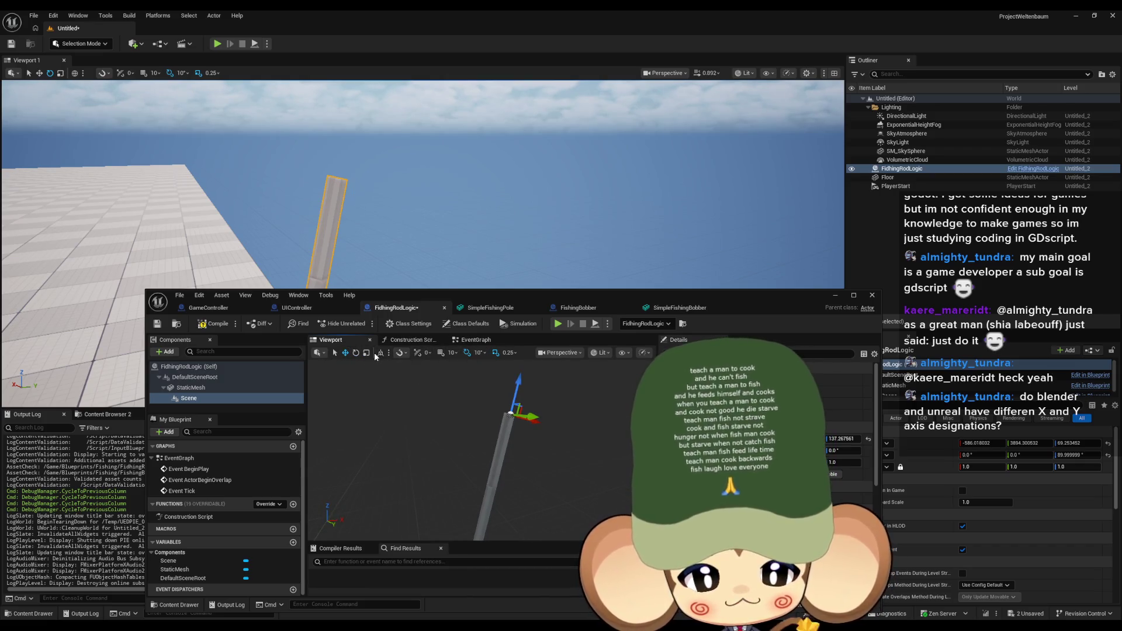
{"action": "mouse_move", "coordinate": [517, 381]}
{"action": "left_mouse_down"}
{"action": "mouse_move", "coordinate": [517, 450]}
{"action": "mouse_move", "coordinate": [430, 395]}
{"action": "mouse_move", "coordinate": [495, 434]}
{"action": "left_mouse_up"}
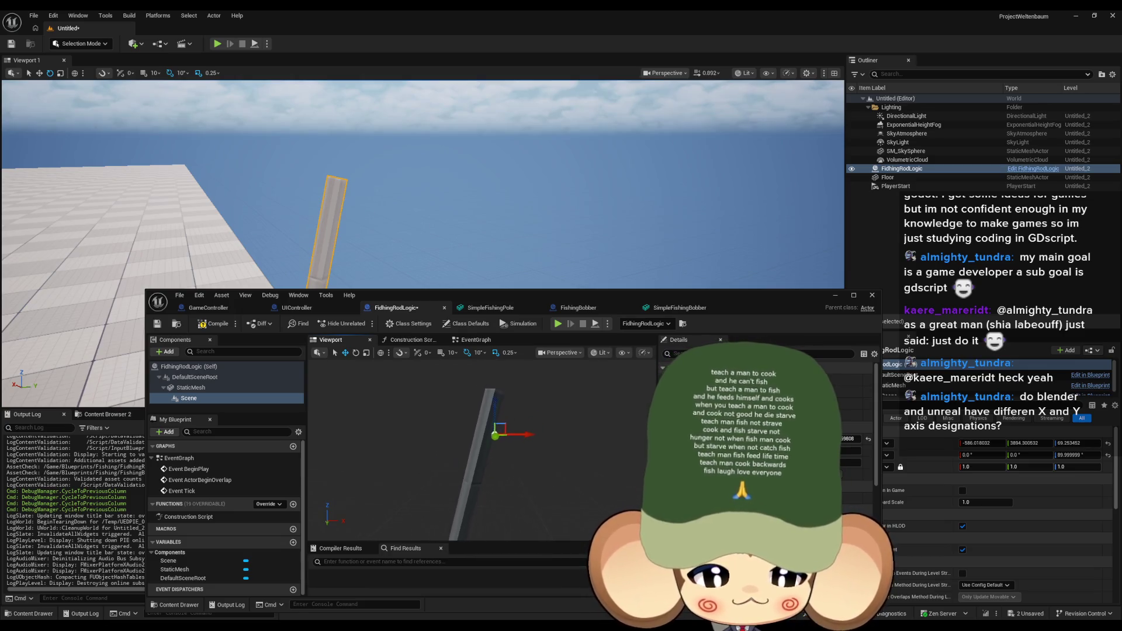
{"action": "key", "text": "ctrl+z"}
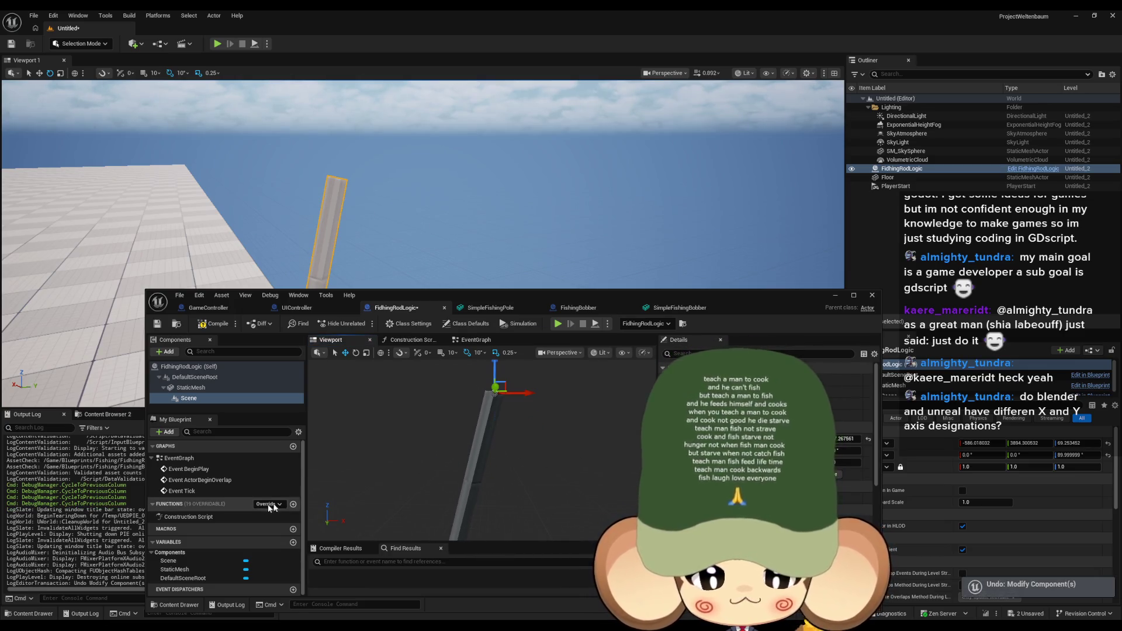
{"action": "left_click", "coordinate": [191, 387]}
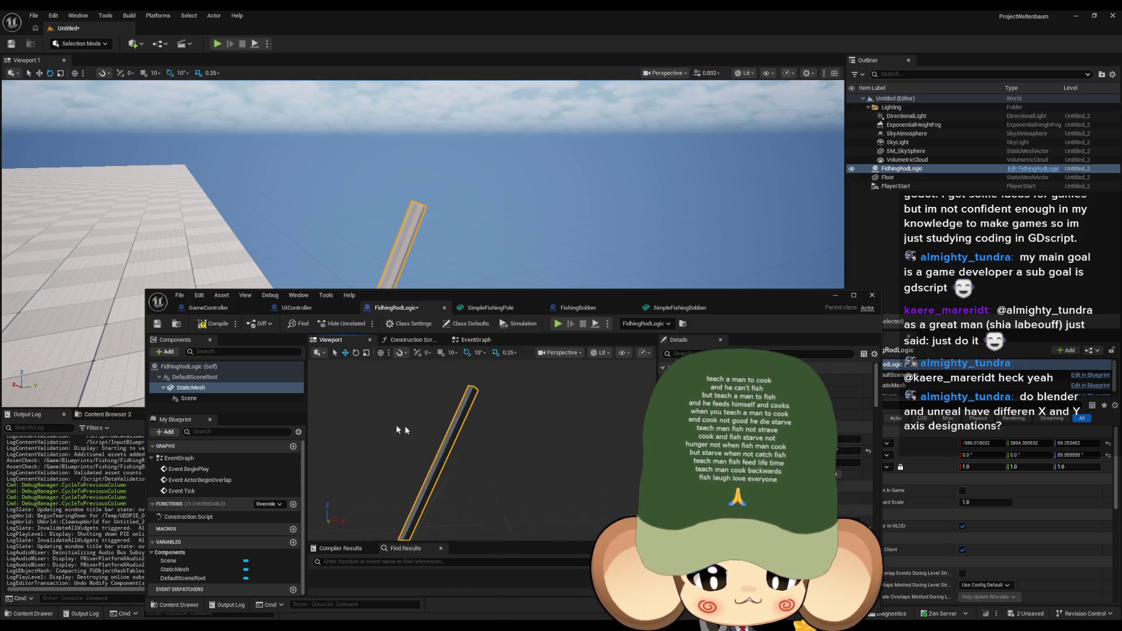
{"action": "left_click", "coordinate": [239, 398]}
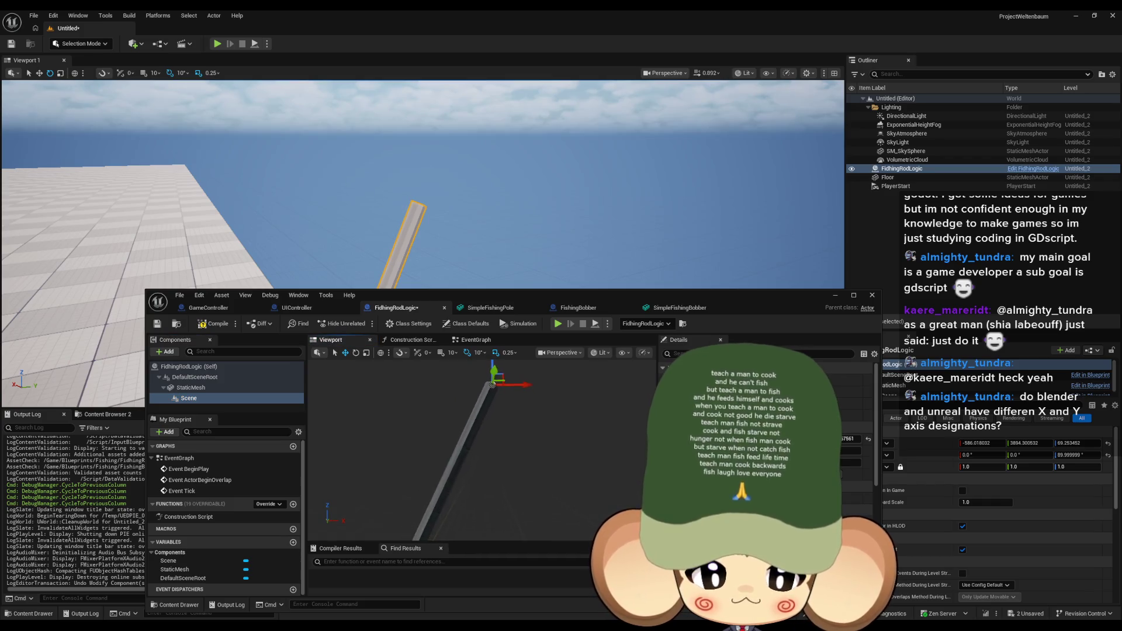
{"action": "left_click_drag", "start_coordinate": [492, 391], "coordinate": [491, 422]}
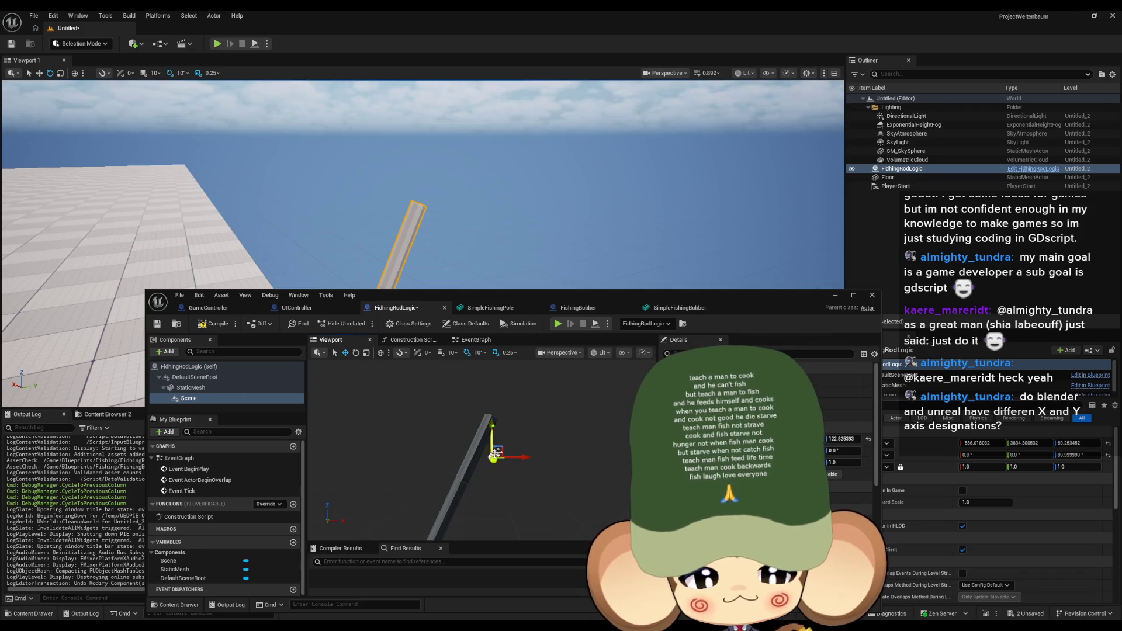
{"action": "left_click_drag", "start_coordinate": [493, 458], "coordinate": [494, 480]}
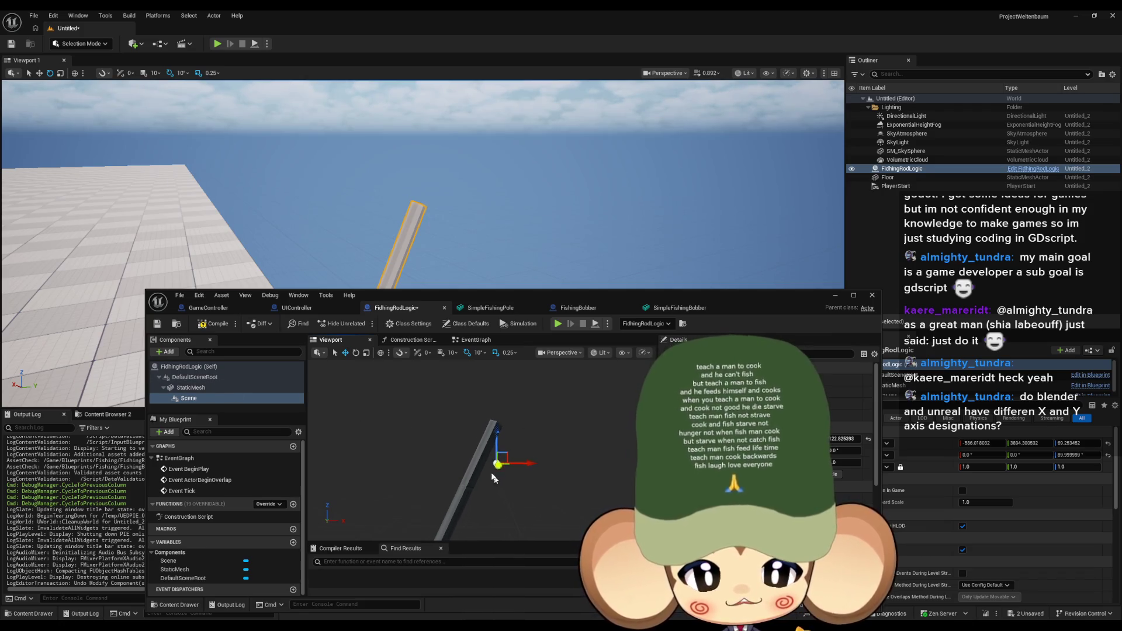
Step: Save the FishingRodLogic blueprint and start playing the level
{"action": "left_click", "coordinate": [159, 324]}
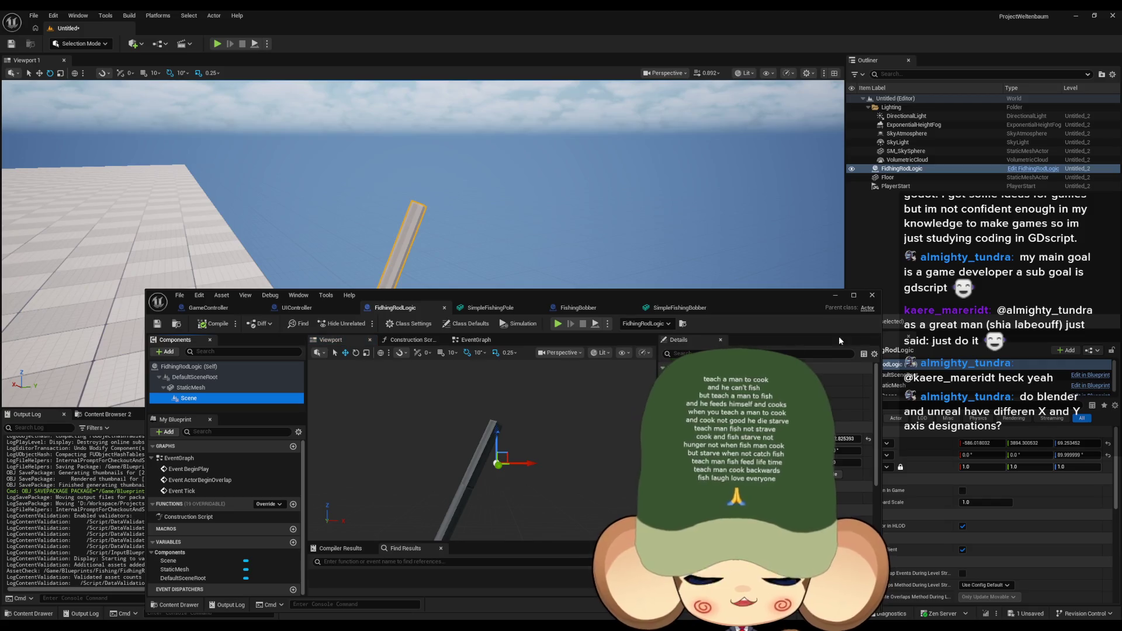
{"action": "left_click", "coordinate": [835, 295]}
{"action": "left_click", "coordinate": [217, 45]}
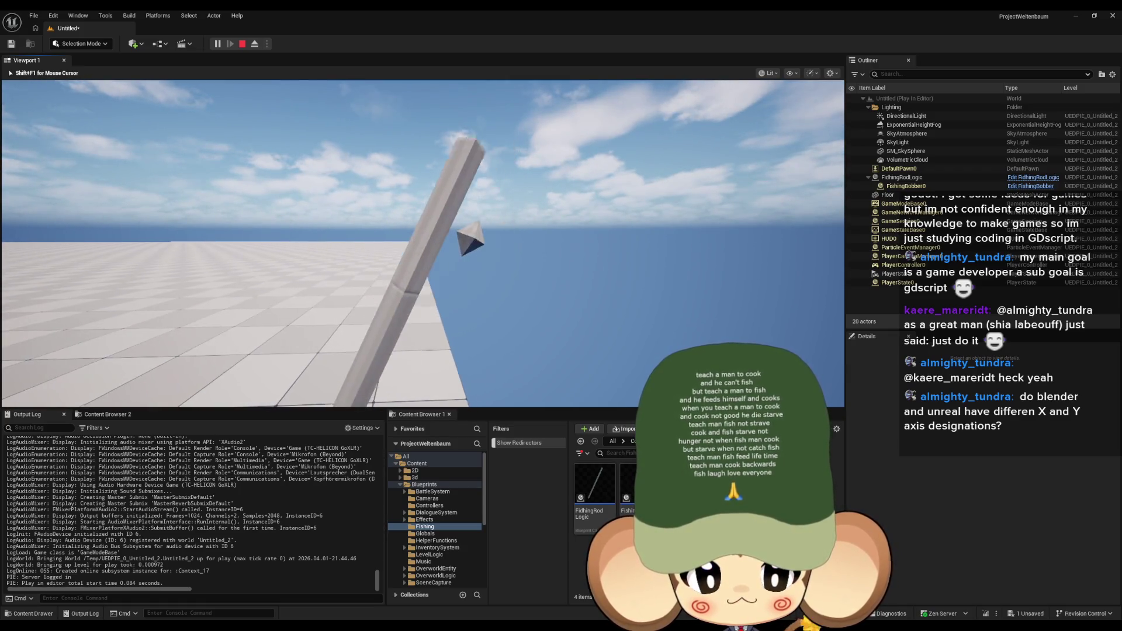
Step: Stop the play-test after viewing the bobber and reopen the FishingRodLogic blueprint
{"action": "key", "text": "Left"}
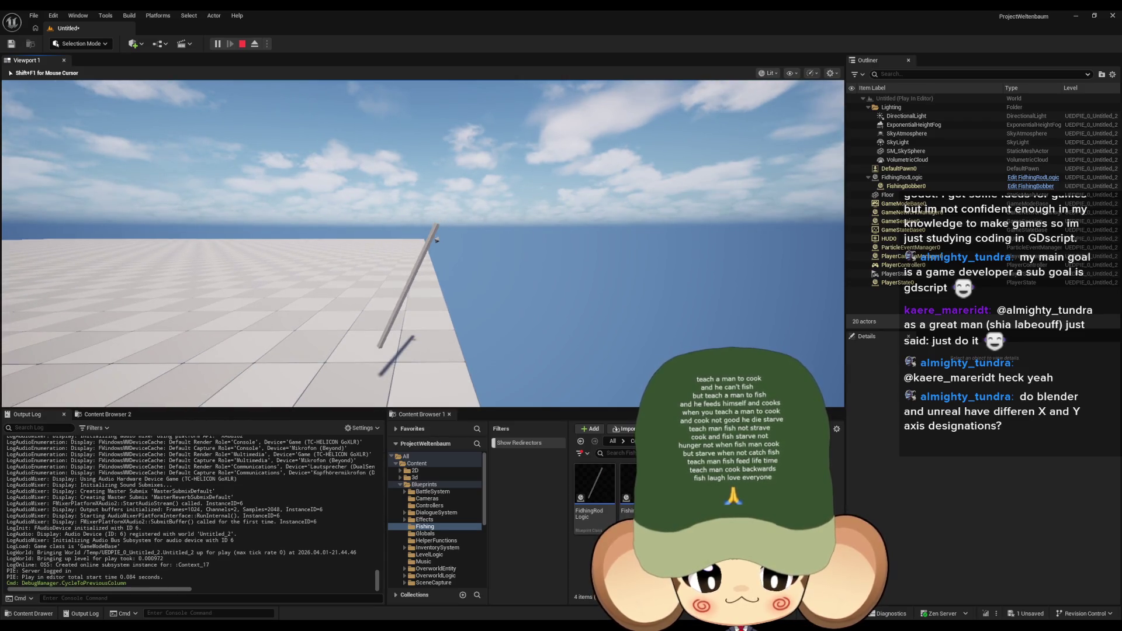
{"action": "key", "text": "shift+F1"}
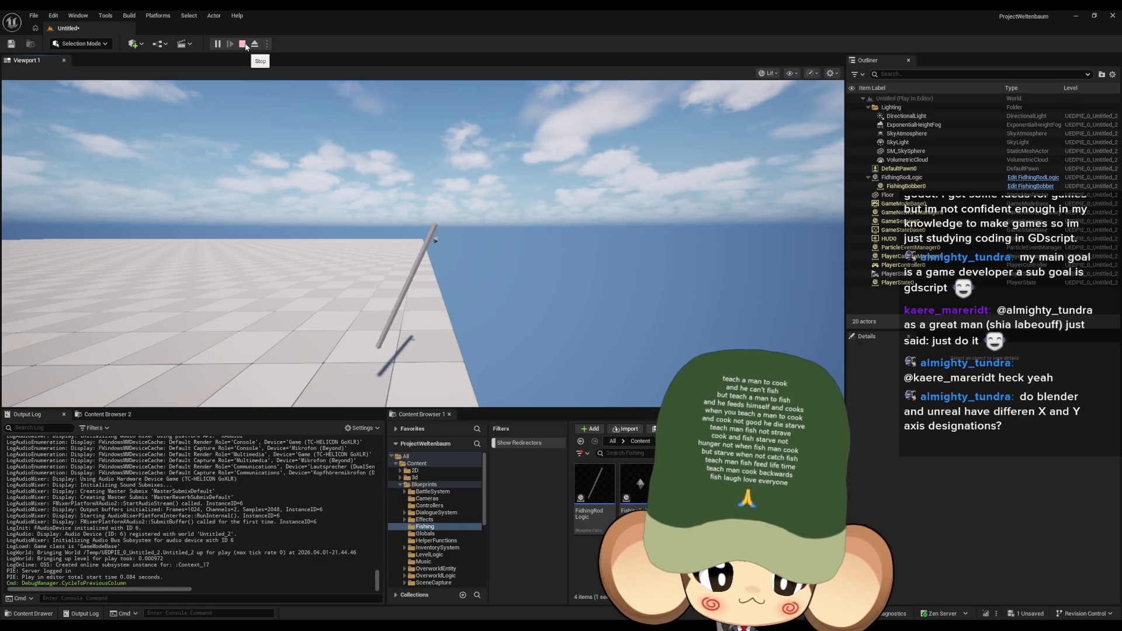
{"action": "left_click", "coordinate": [242, 44]}
{"action": "left_click", "coordinate": [595, 494]}
{"action": "double_click", "coordinate": [595, 494]}
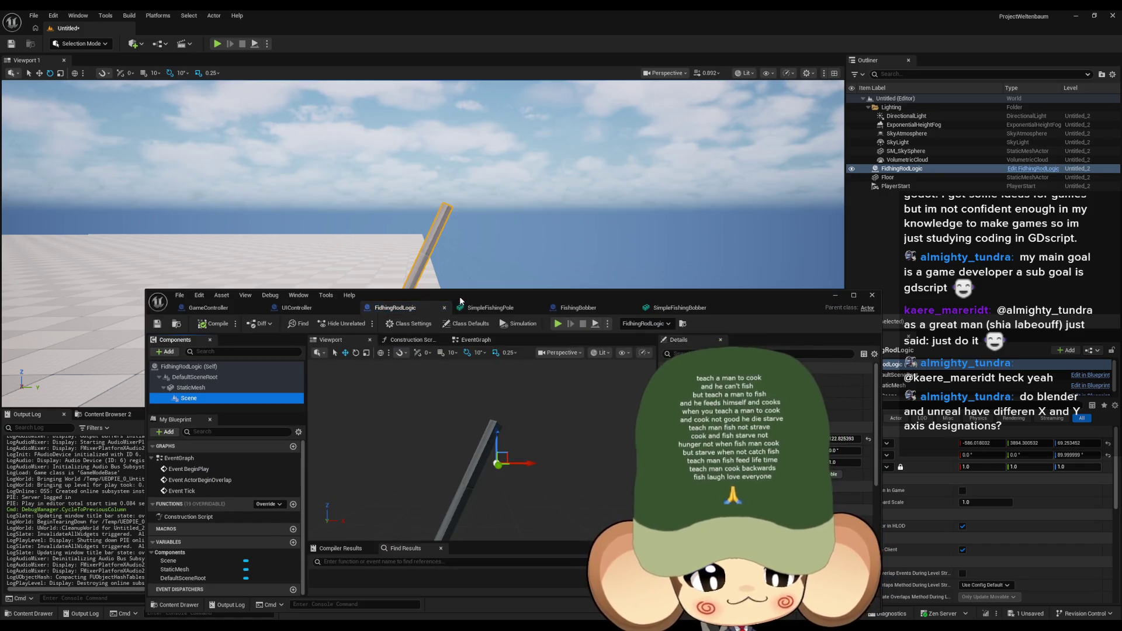
Step: Maximize FishingRodLogic, inspect its BeginPlay spawn-and-attach graph, then switch to Blender
{"action": "left_click_drag", "start_coordinate": [458, 293], "coordinate": [489, 235]}
{"action": "double_click", "coordinate": [490, 235]}
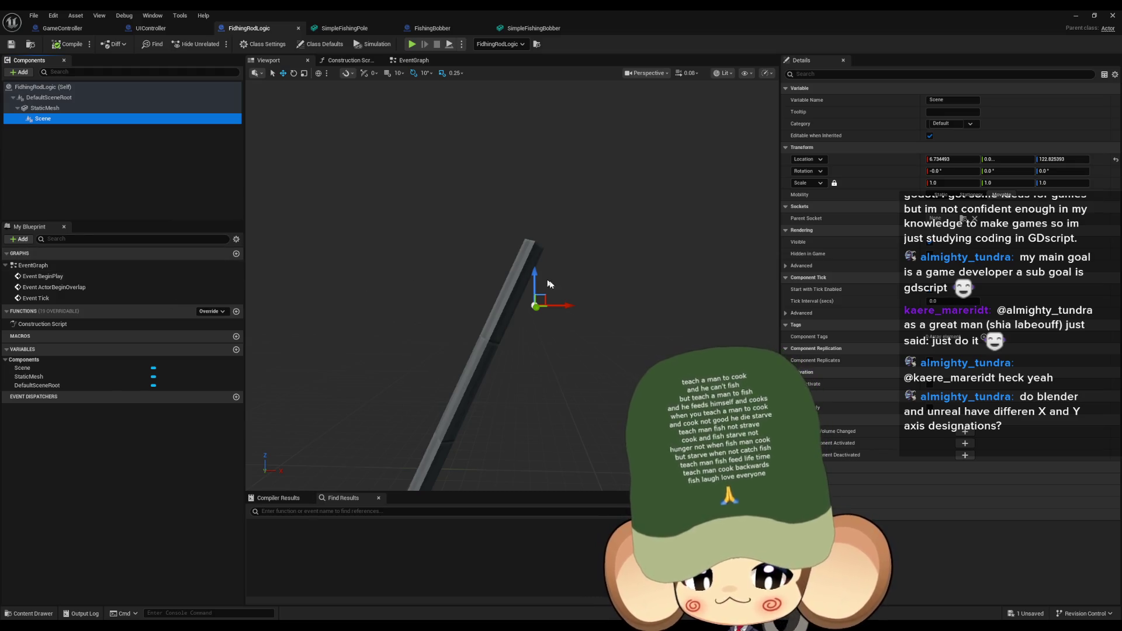
{"action": "mouse_move", "coordinate": [352, 228]}
{"action": "left_mouse_down"}
{"action": "mouse_move", "coordinate": [421, 327]}
{"action": "mouse_move", "coordinate": [450, 345]}
{"action": "left_mouse_up"}
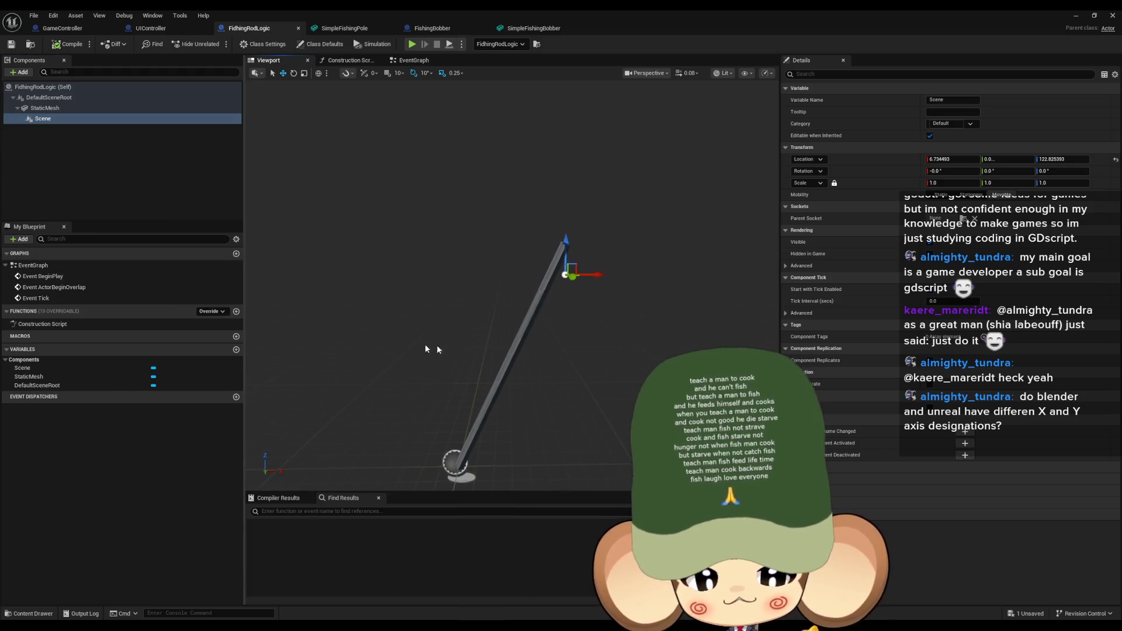
{"action": "left_click", "coordinate": [44, 108]}
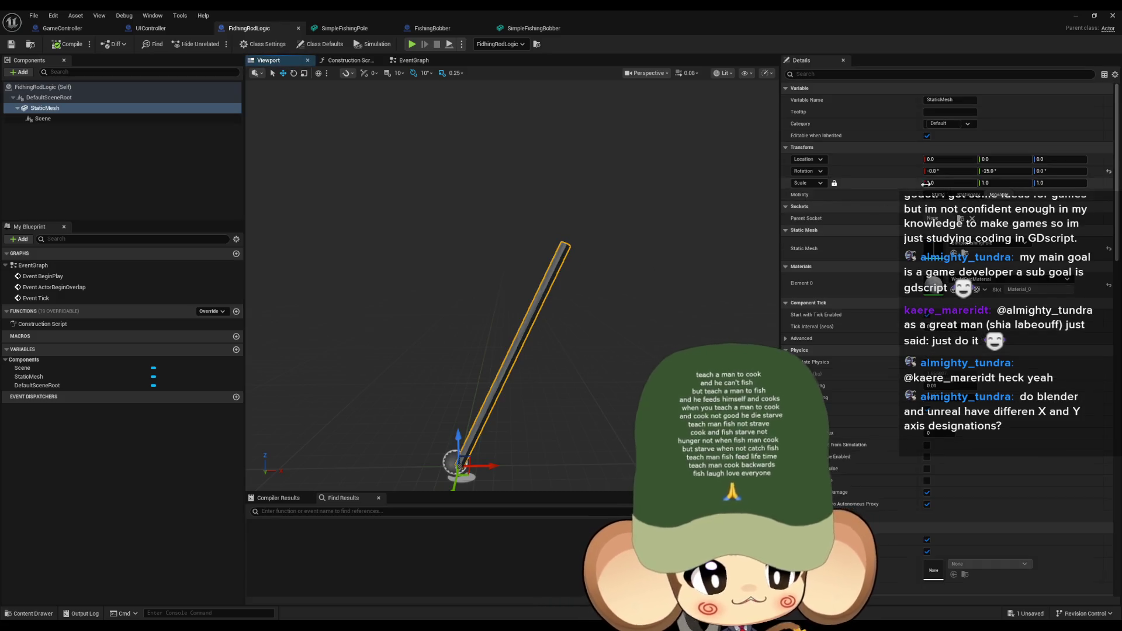
{"action": "double_click", "coordinate": [45, 288]}
{"action": "scroll", "coordinate": [530, 324], "scroll_direction": "down", "scroll_amount": 3}
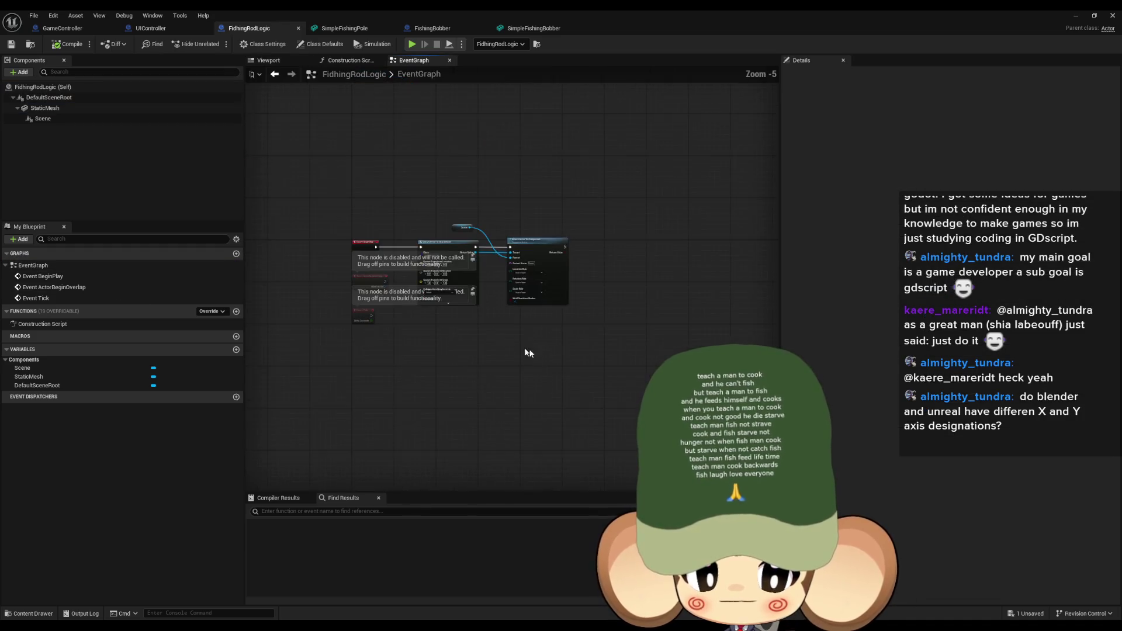
{"action": "scroll", "coordinate": [511, 349], "scroll_direction": "up", "scroll_amount": 3}
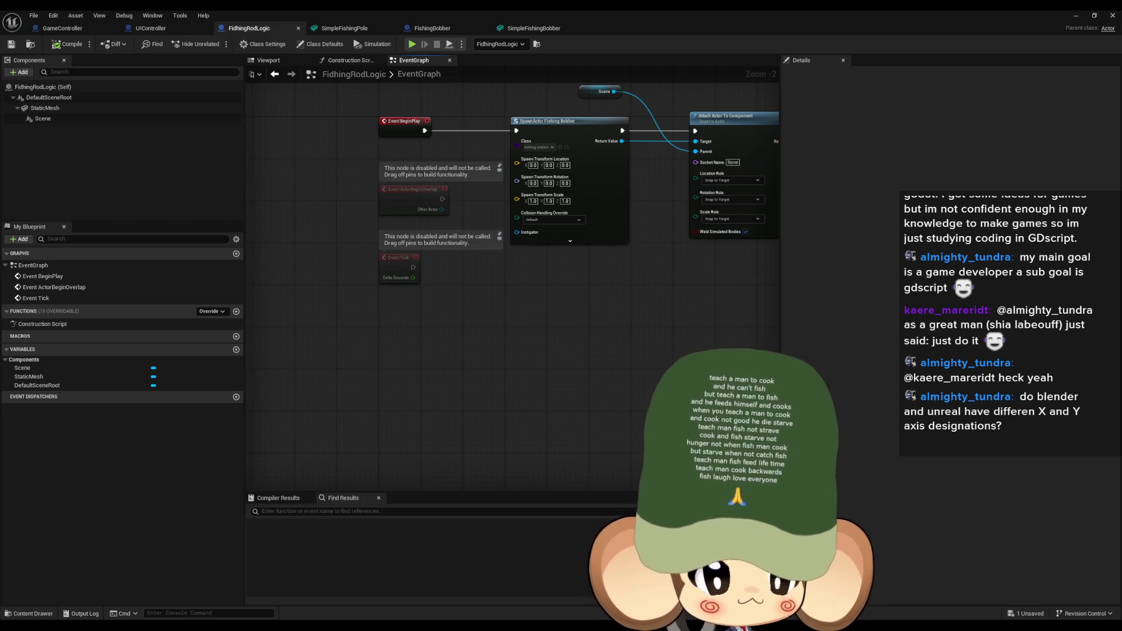
{"action": "key", "text": "alt+Tab"}
{"action": "scroll", "coordinate": [497, 416], "scroll_direction": "down", "scroll_amount": 5}
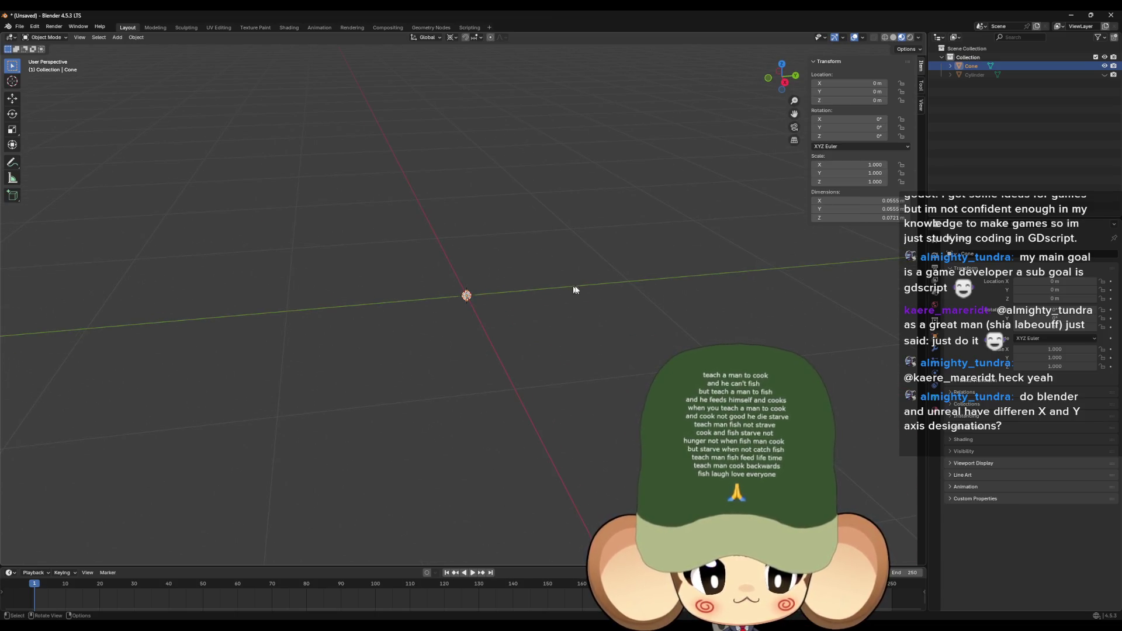
{"action": "left_click_drag", "start_coordinate": [546, 310], "coordinate": [563, 95]}
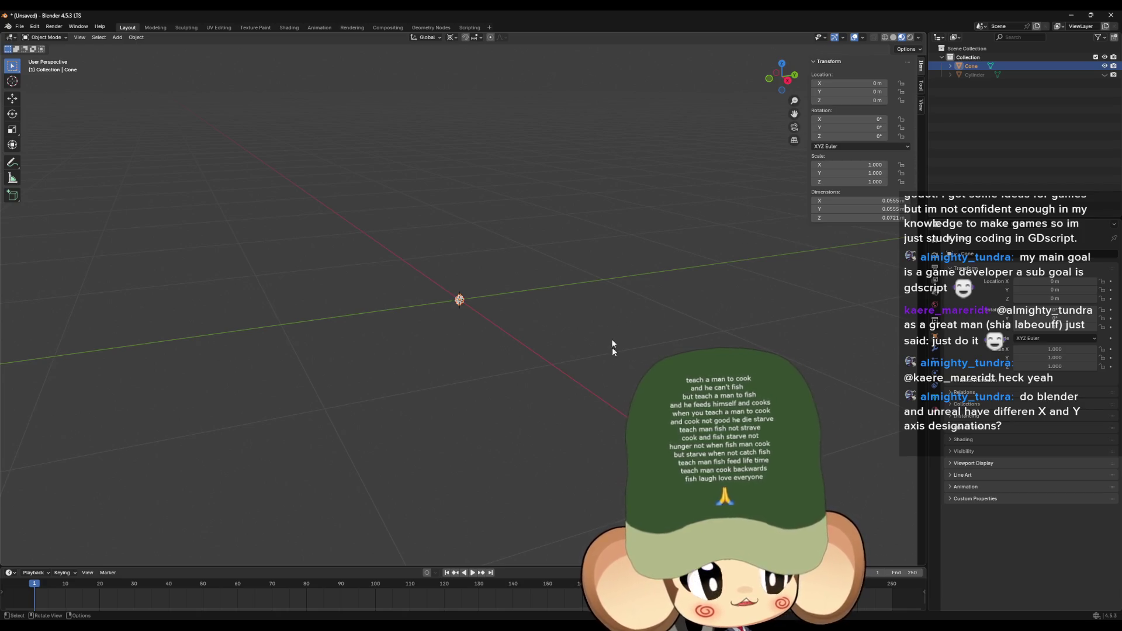
{"action": "left_click_drag", "start_coordinate": [598, 389], "coordinate": [582, 319]}
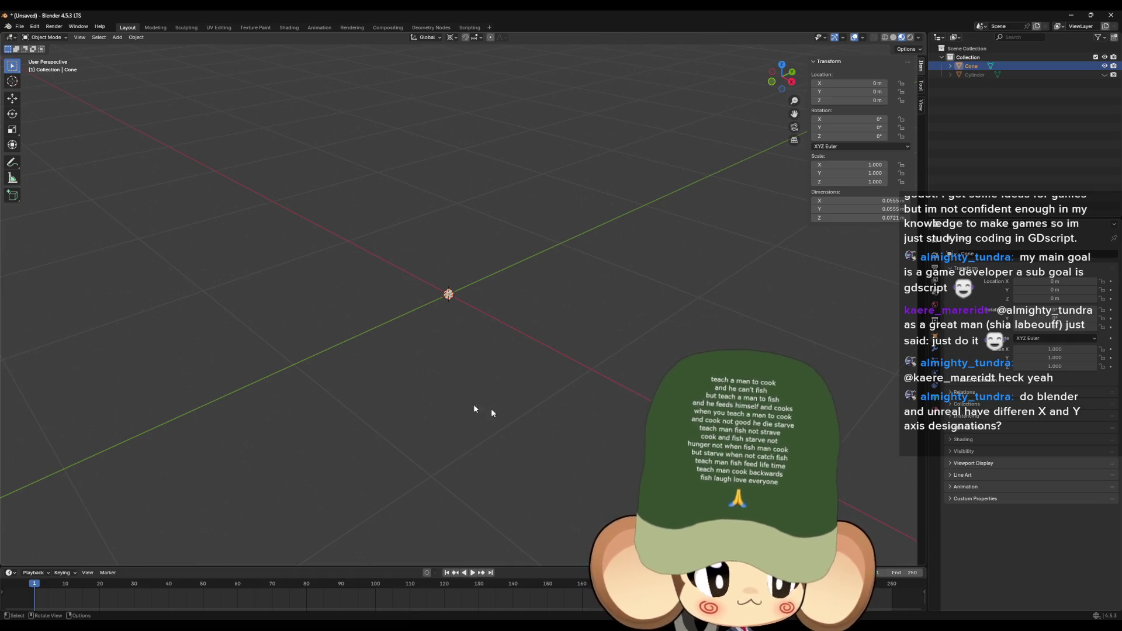
{"action": "left_click", "coordinate": [19, 28]}
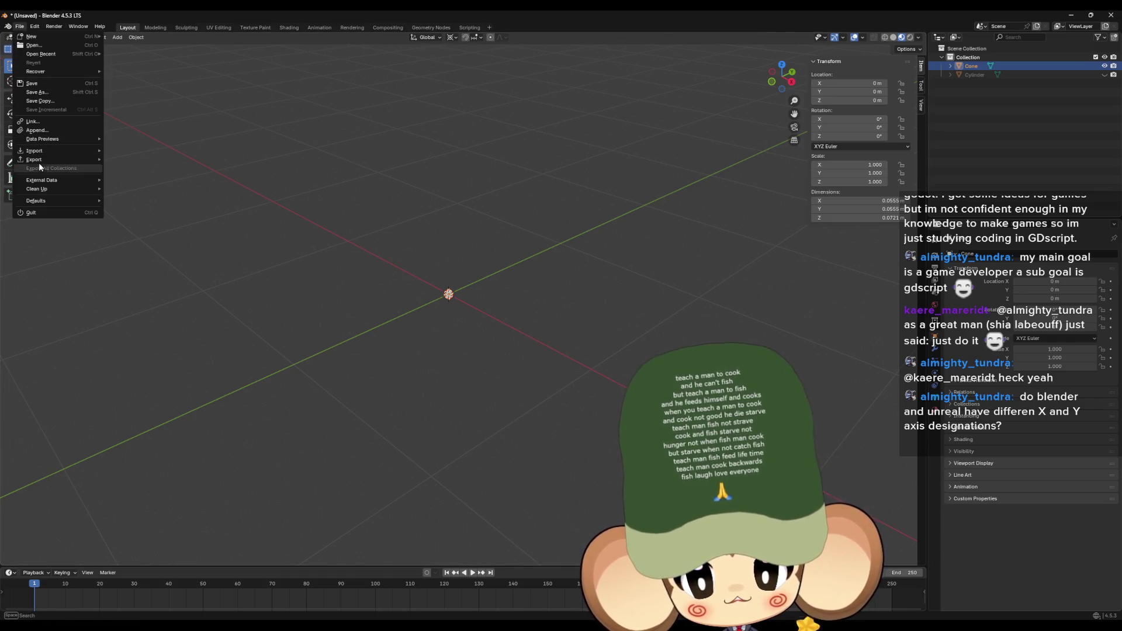
{"action": "mouse_move", "coordinate": [38, 160]}
{"action": "left_click", "coordinate": [140, 238]}
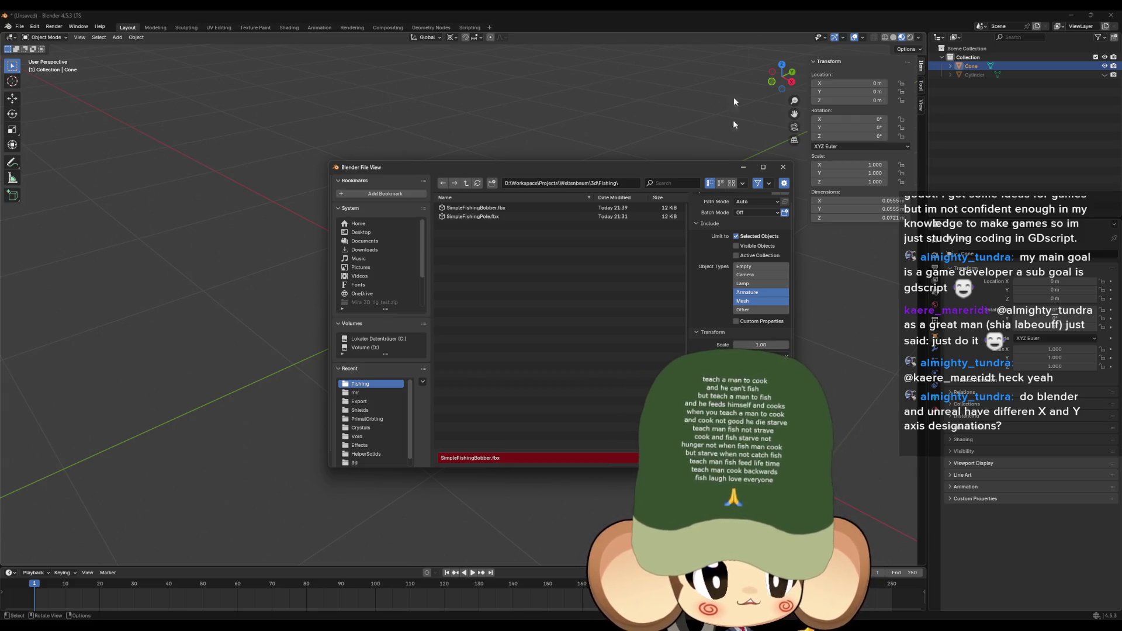
{"action": "left_click", "coordinate": [659, 153]}
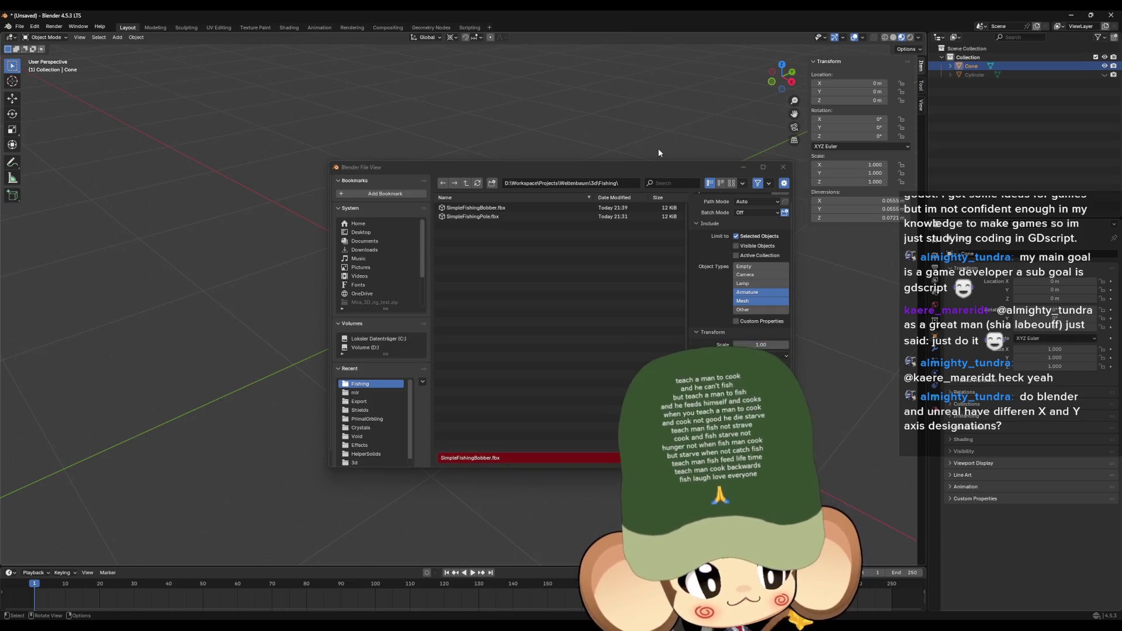
{"action": "left_click", "coordinate": [725, 201]}
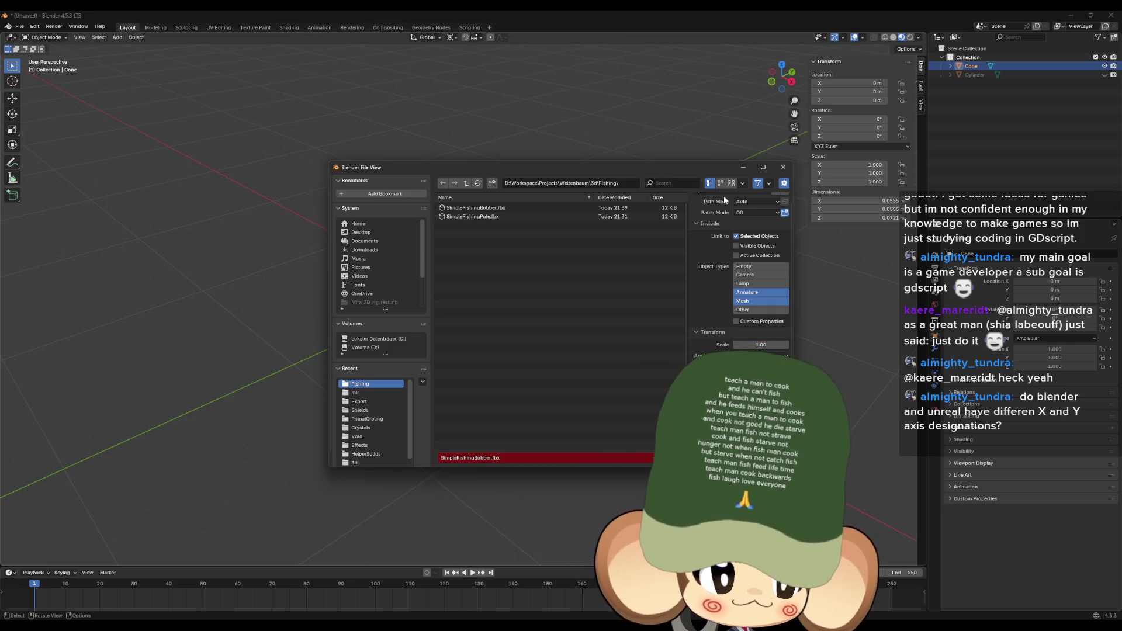
{"action": "left_click", "coordinate": [783, 169]}
{"action": "mouse_move", "coordinate": [600, 296]}
{"action": "left_mouse_down"}
{"action": "mouse_move", "coordinate": [605, 281]}
{"action": "mouse_move", "coordinate": [562, 298]}
{"action": "left_mouse_up"}
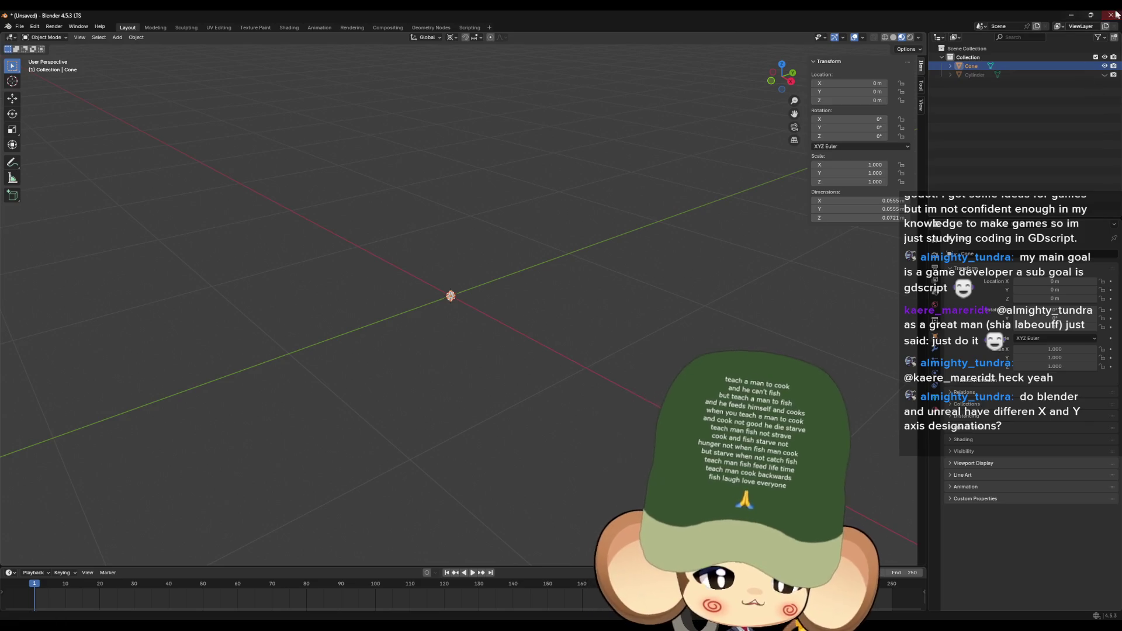
{"action": "left_click", "coordinate": [1072, 15]}
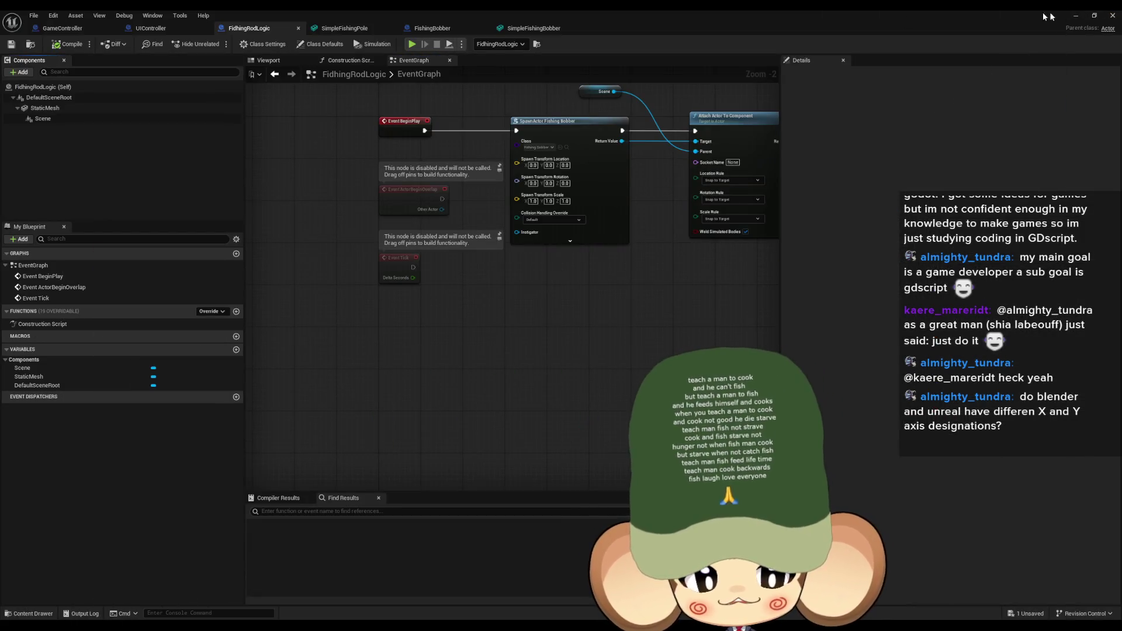
Step: Minimize the blueprint editor, focus the level view on the fishing rod, and orbit around it
{"action": "left_click", "coordinate": [1076, 17]}
{"action": "key", "text": "f"}
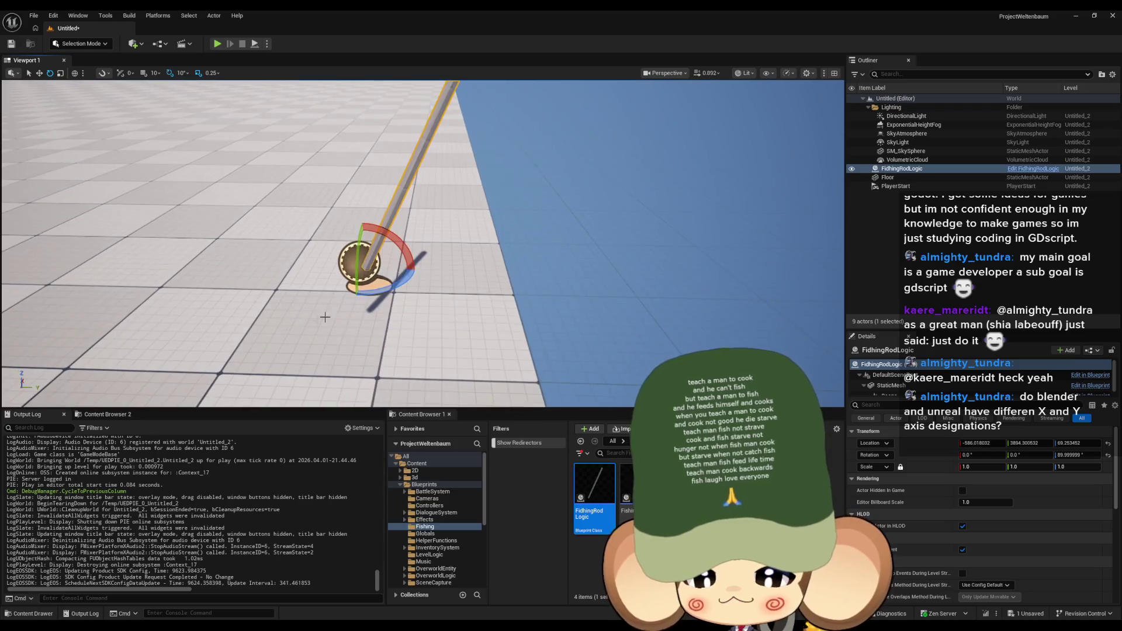
{"action": "left_click_drag", "start_coordinate": [386, 286], "coordinate": [421, 263]}
{"action": "left_click_drag", "start_coordinate": [283, 253], "coordinate": [328, 253]}
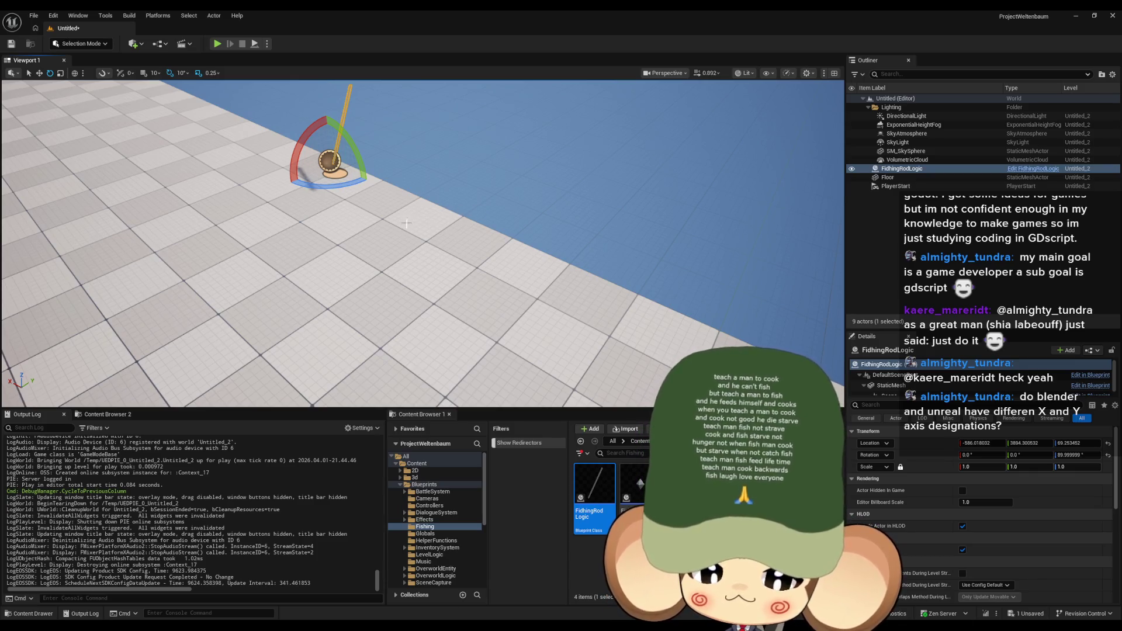
{"action": "mouse_move", "coordinate": [400, 230]}
{"action": "left_mouse_down"}
{"action": "mouse_move", "coordinate": [374, 189]}
{"action": "mouse_move", "coordinate": [307, 190]}
{"action": "left_mouse_up"}
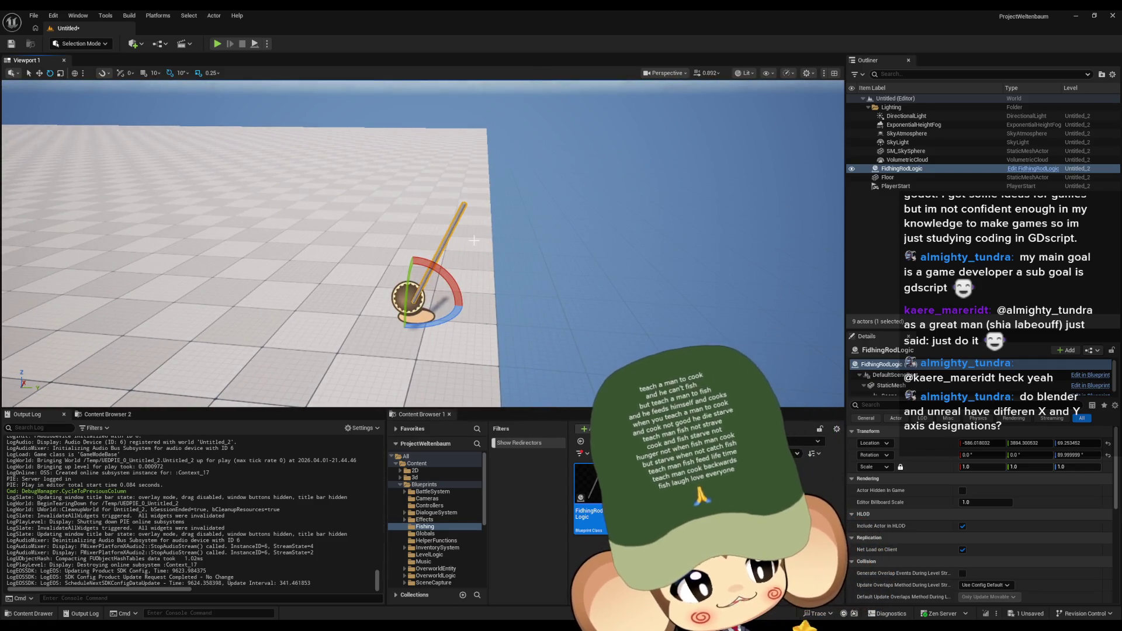